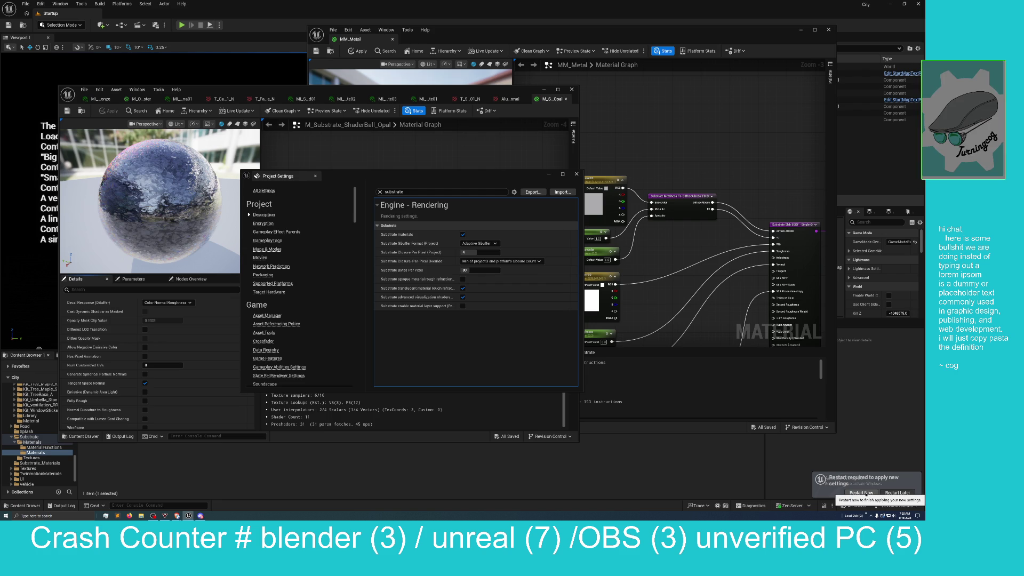
- Restart the editor, applying the edits to the original MM_Metal material and saving it
{"action": "left_click", "coordinate": [865, 495]}
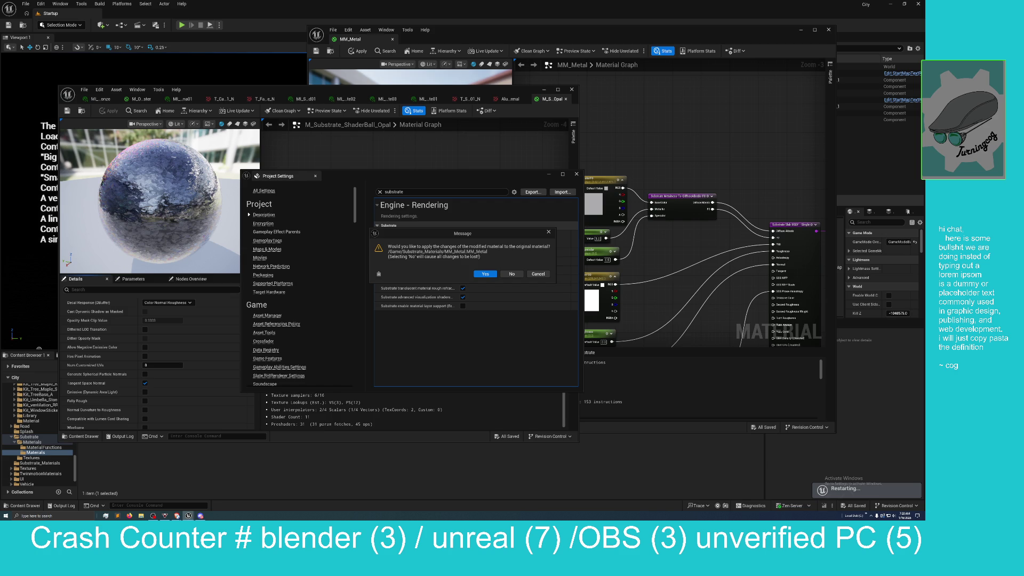
{"action": "left_click", "coordinate": [486, 273]}
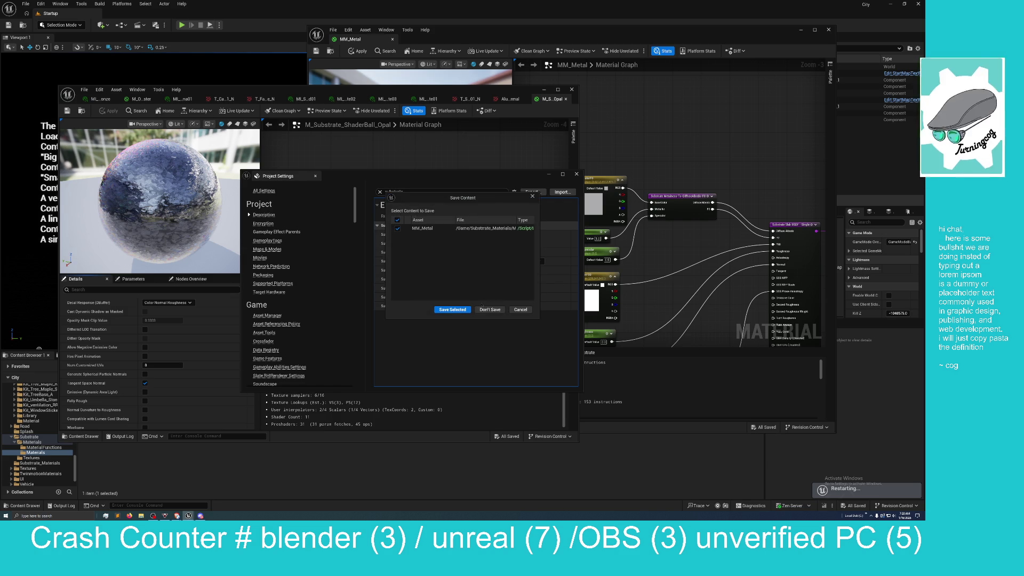
{"action": "left_click", "coordinate": [451, 310]}
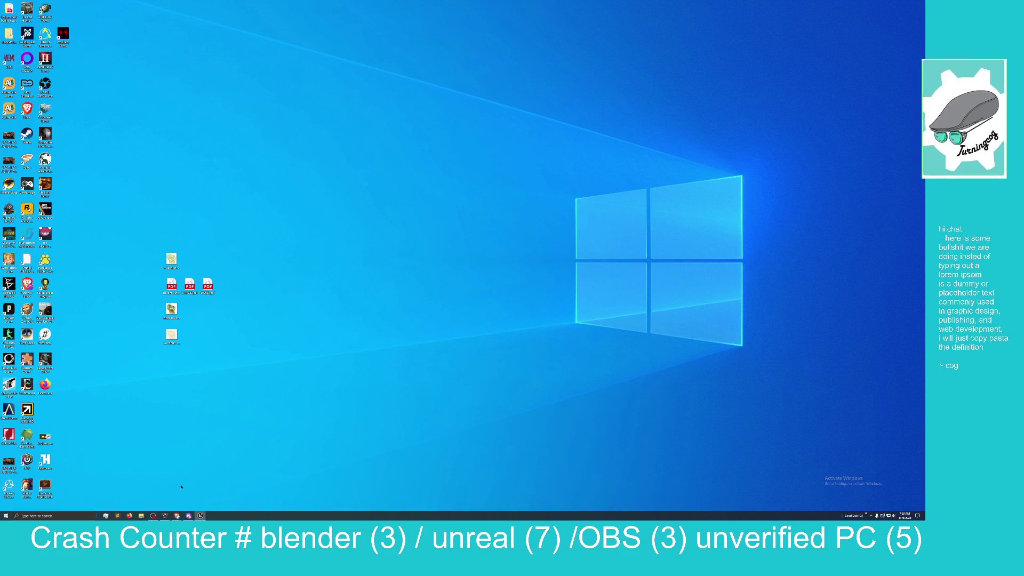
- Wait on the Windows desktop while the Unreal editor restarts
{"action": "mouse_move", "coordinate": [202, 517]}
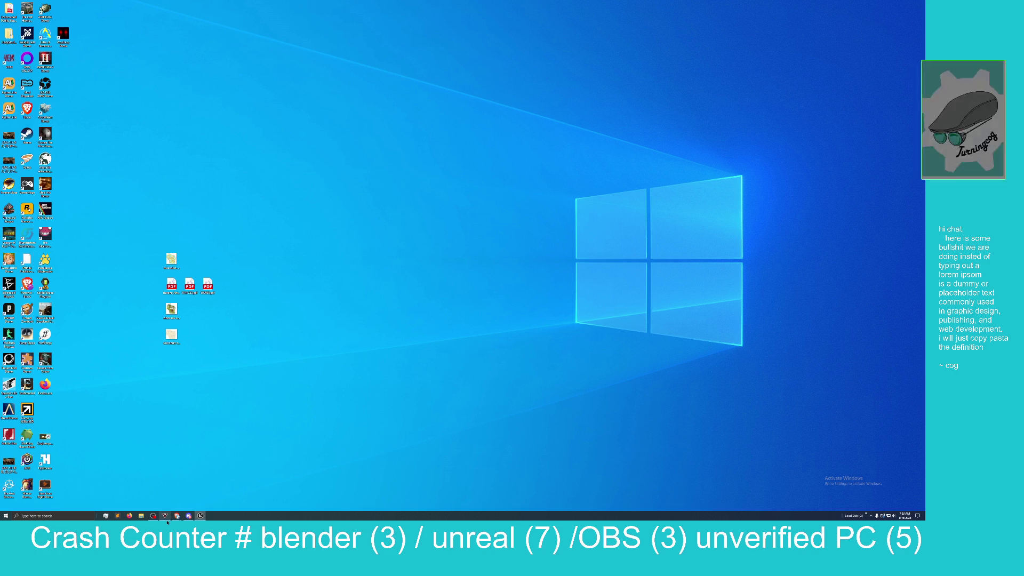
- Bring the reopened Unreal editor forward and reopen the asset editors from the last session
{"action": "left_click", "coordinate": [200, 516]}
{"action": "mouse_move", "coordinate": [201, 516]}
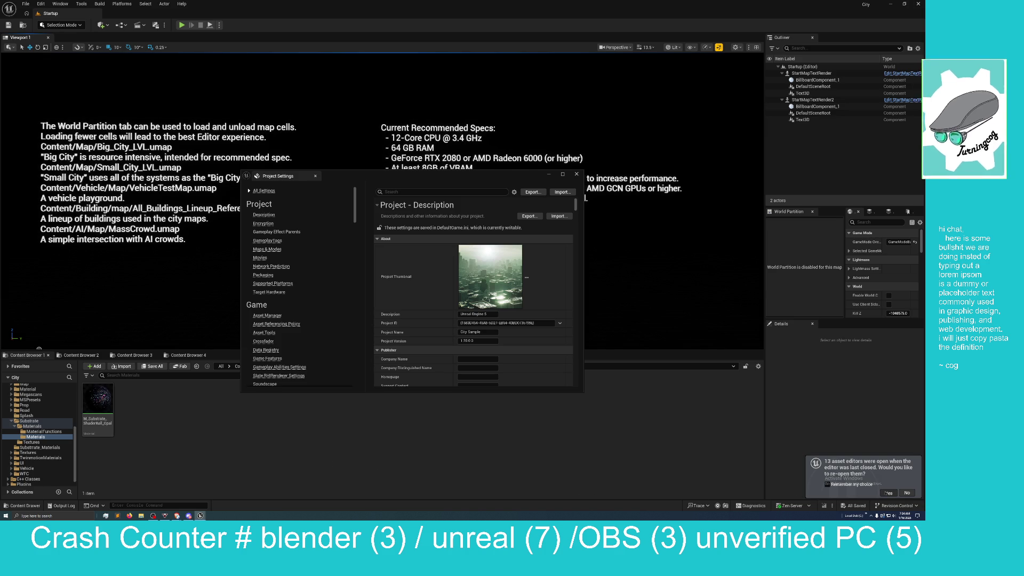
{"action": "left_click", "coordinate": [888, 492]}
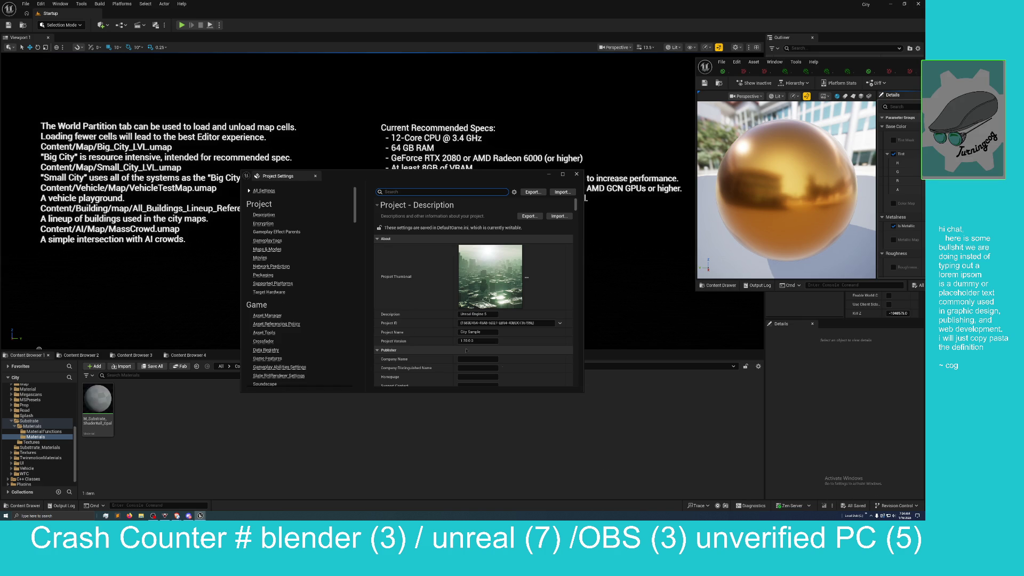
- Move the Project Settings and gold preview windows aside, then return to the Opal material graph
{"action": "mouse_move", "coordinate": [388, 179]}
{"action": "left_mouse_down"}
{"action": "mouse_move", "coordinate": [356, 194]}
{"action": "mouse_move", "coordinate": [350, 271]}
{"action": "left_mouse_up"}
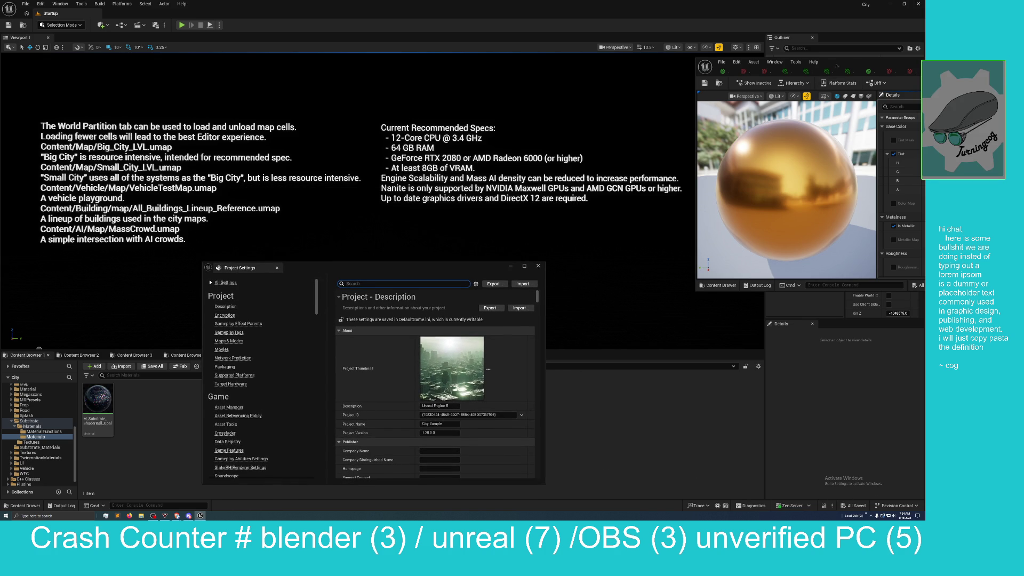
{"action": "mouse_move", "coordinate": [862, 66]}
{"action": "left_mouse_down"}
{"action": "mouse_move", "coordinate": [356, 74]}
{"action": "mouse_move", "coordinate": [202, 99]}
{"action": "left_mouse_up"}
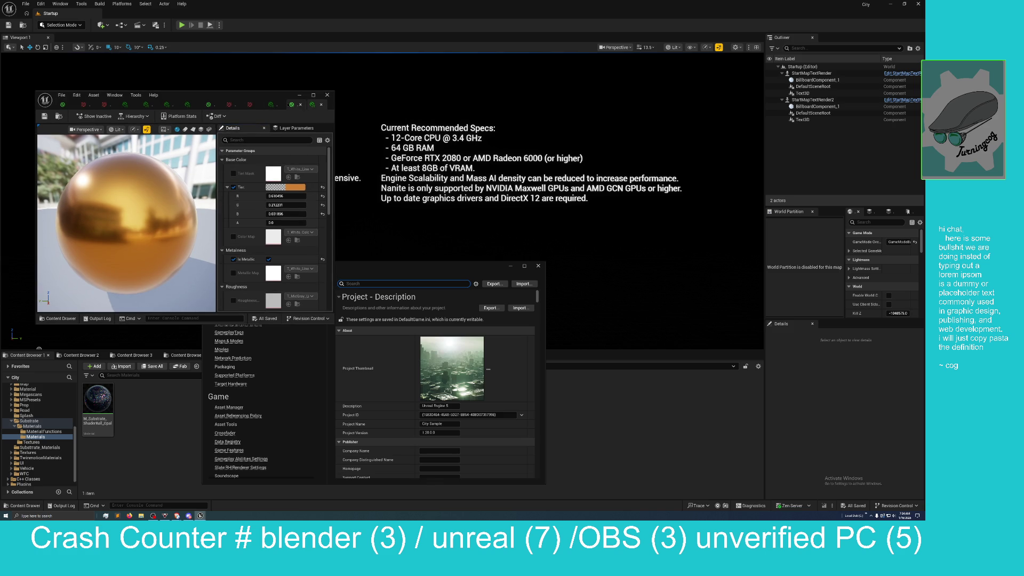
{"action": "left_click", "coordinate": [292, 104]}
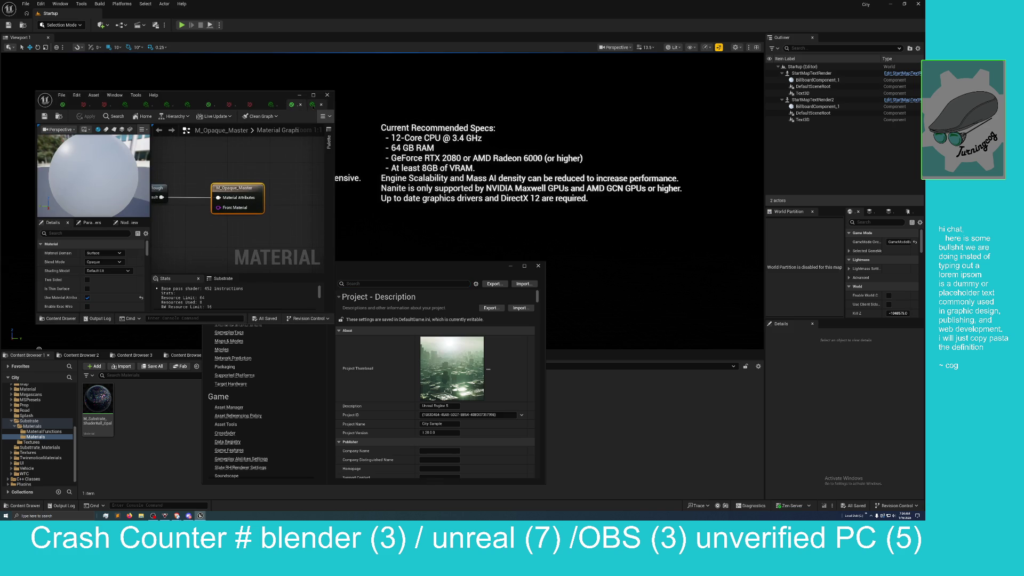
{"action": "left_click", "coordinate": [312, 104]}
{"action": "left_click", "coordinate": [63, 104]}
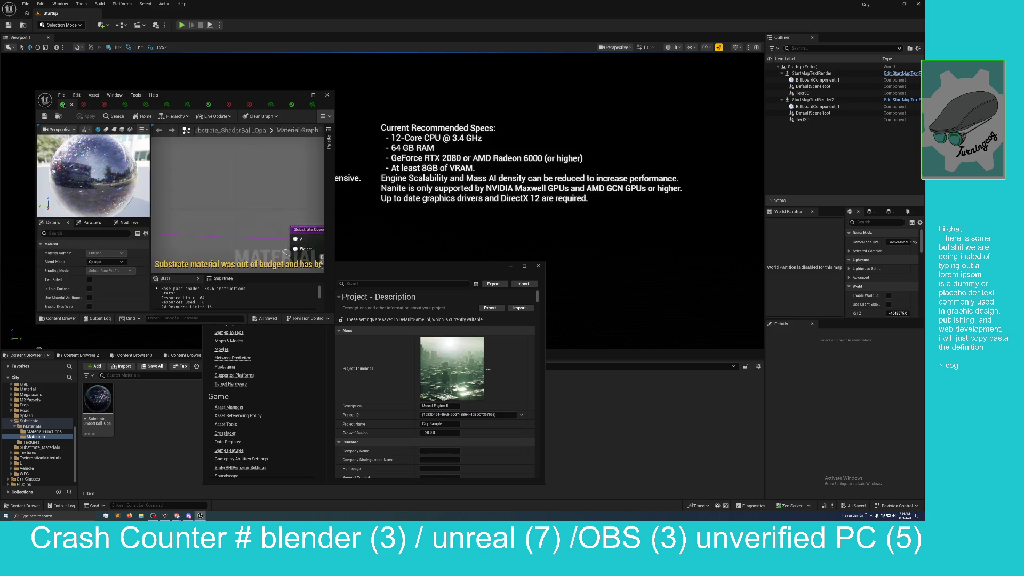
- Maximize the Opal material editor and enable Override bytes per pixel in the Substrate panel, entering 80
{"action": "left_click_drag", "start_coordinate": [233, 97], "coordinate": [237, 1]}
{"action": "mouse_move", "coordinate": [418, 182]}
{"action": "left_mouse_down"}
{"action": "mouse_move", "coordinate": [453, 259]}
{"action": "mouse_move", "coordinate": [528, 304]}
{"action": "left_mouse_up"}
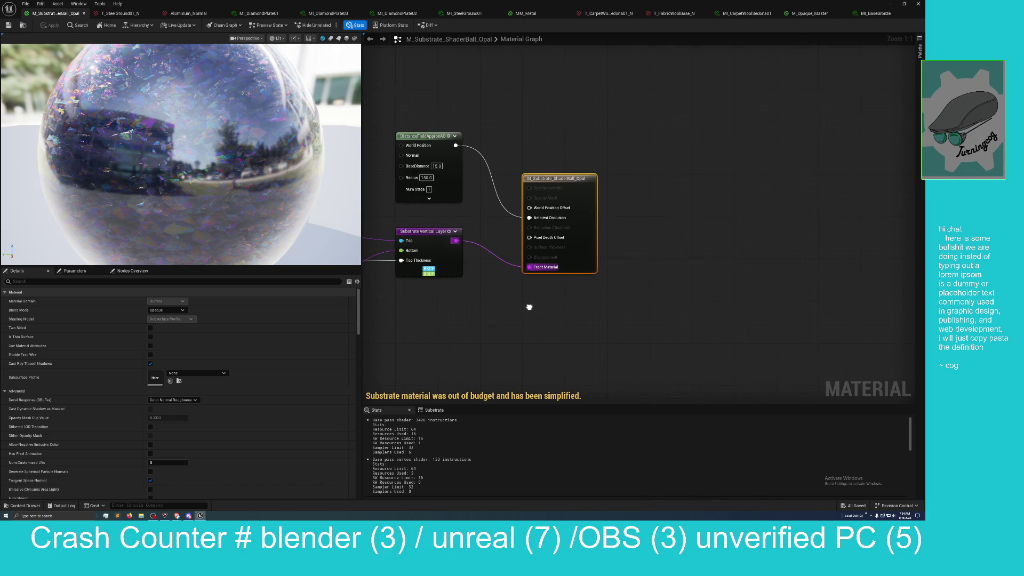
{"action": "left_click", "coordinate": [430, 410]}
{"action": "left_click", "coordinate": [426, 428]}
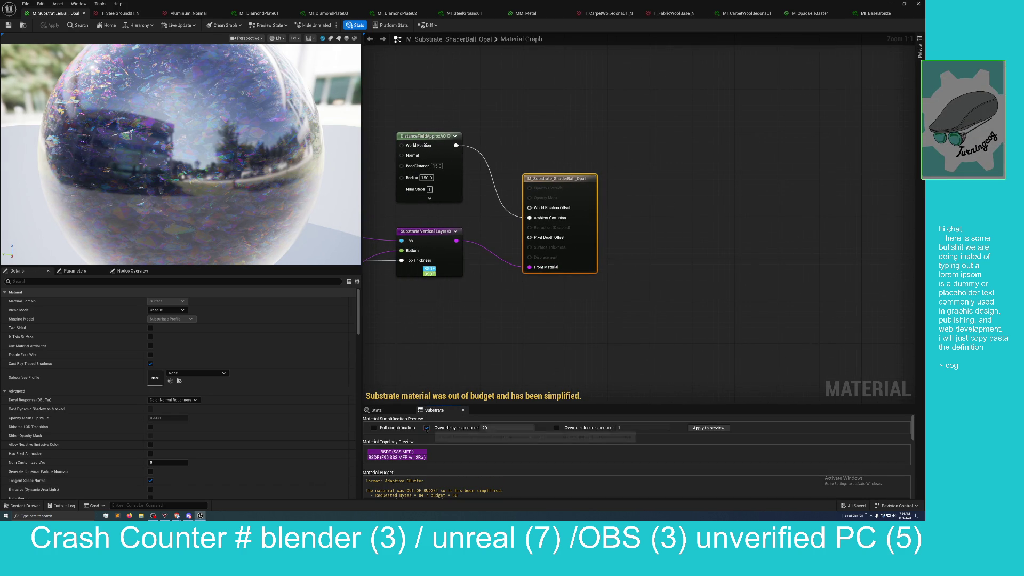
{"action": "left_click", "coordinate": [494, 428]}
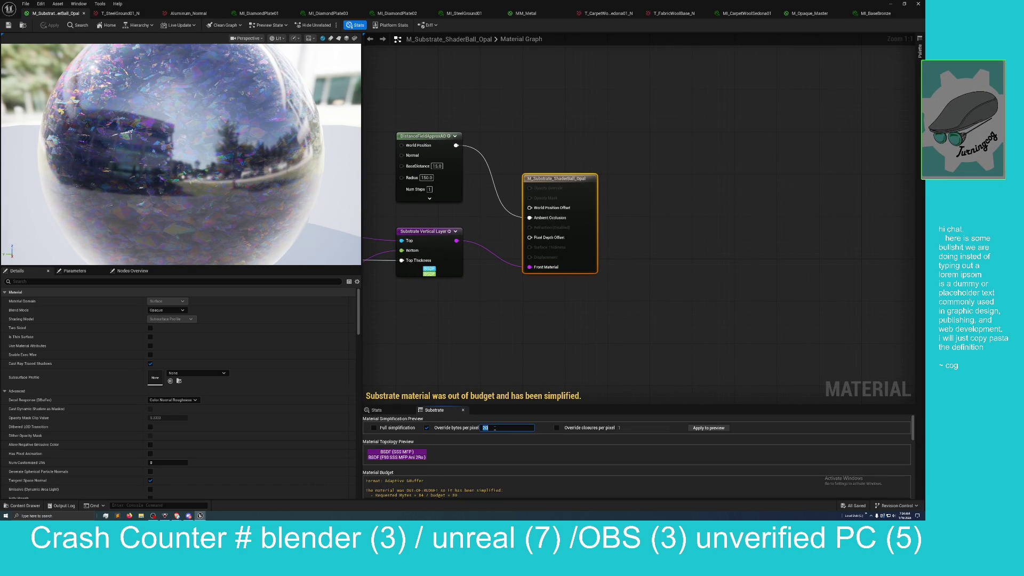
{"action": "type", "text": "80"}
- Turn off the bytes-per-pixel override and apply the simplification settings to the preview
{"action": "scroll", "coordinate": [571, 327], "scroll_direction": "down", "scroll_amount": 4}
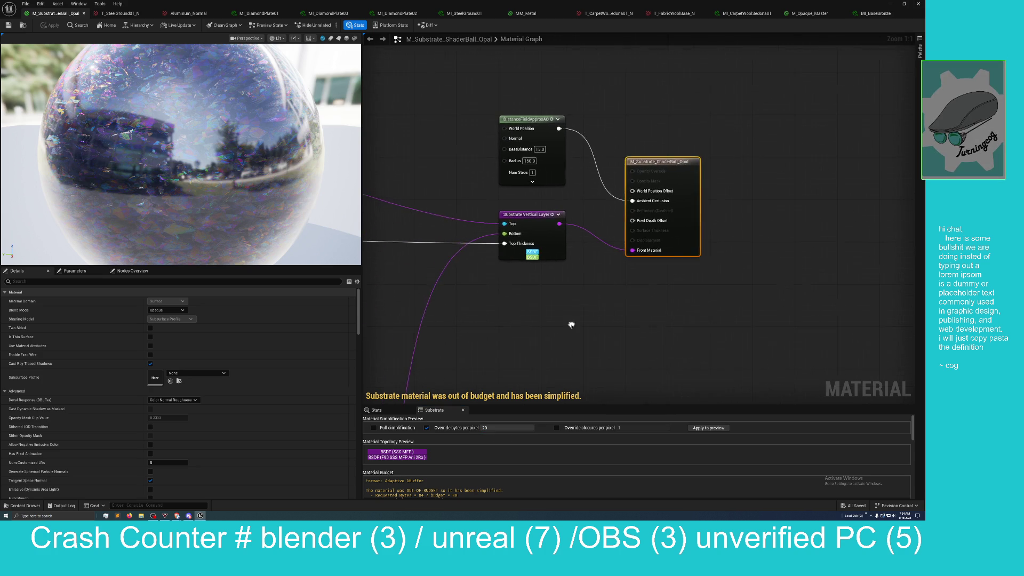
{"action": "left_click_drag", "start_coordinate": [253, 161], "coordinate": [198, 156]}
{"action": "left_click_drag", "start_coordinate": [480, 347], "coordinate": [476, 313]}
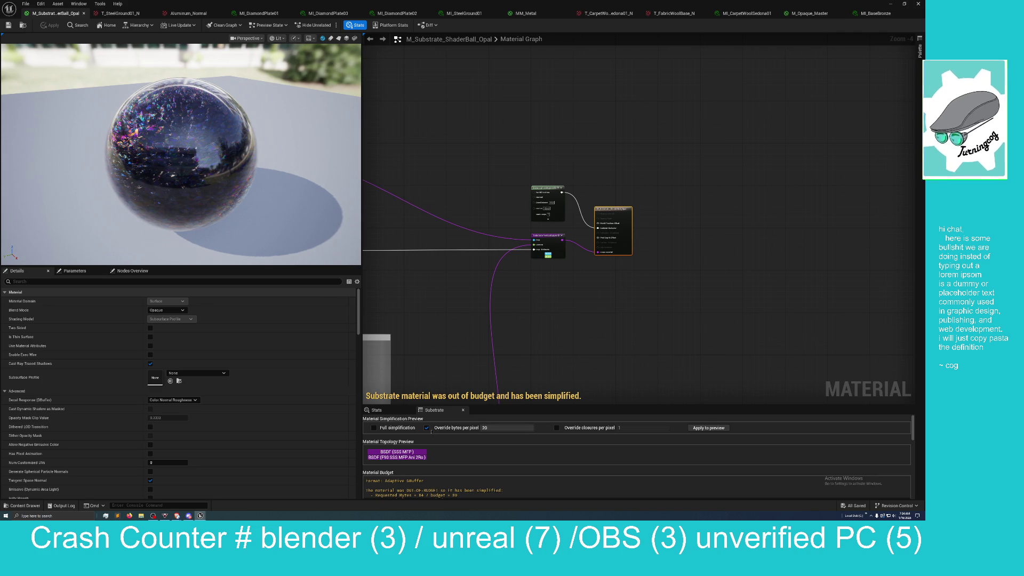
{"action": "left_click", "coordinate": [426, 428]}
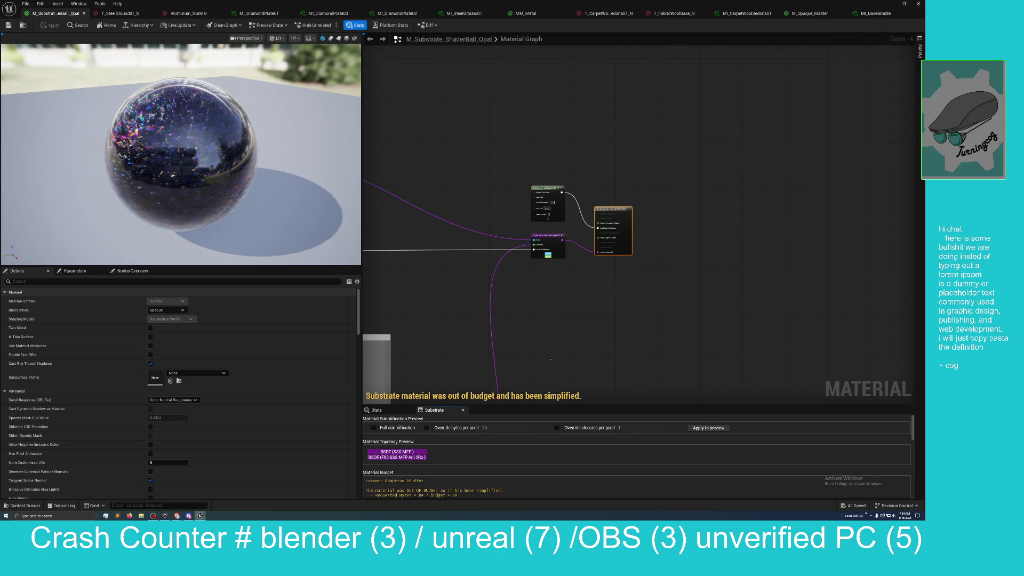
{"action": "left_click_drag", "start_coordinate": [551, 358], "coordinate": [581, 310]}
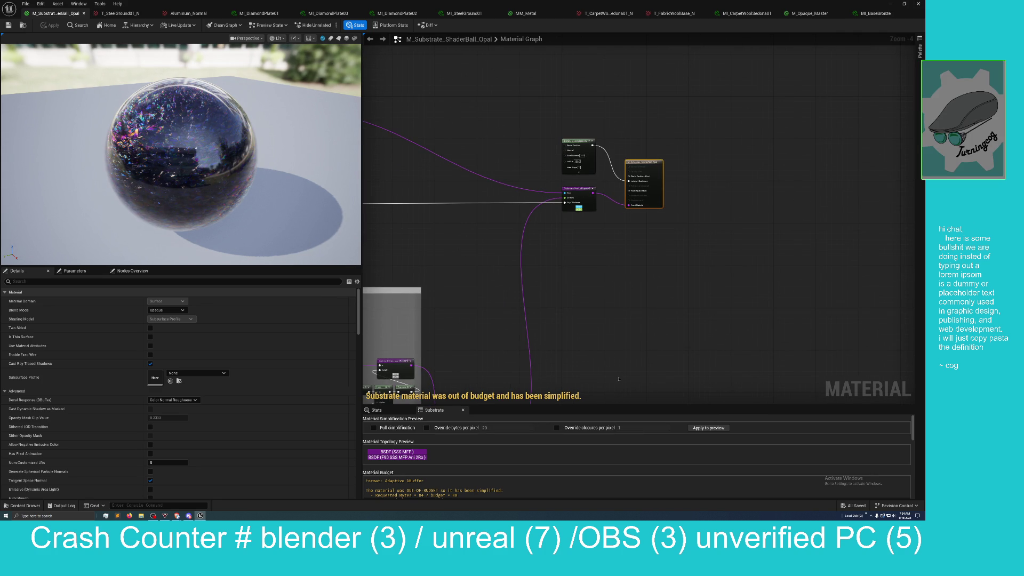
{"action": "left_click", "coordinate": [699, 428]}
- Orbit closer to the Opal sphere and pan the graph to reveal nodes on the left
{"action": "left_click_drag", "start_coordinate": [640, 350], "coordinate": [670, 340]}
{"action": "left_click_drag", "start_coordinate": [246, 192], "coordinate": [309, 199]}
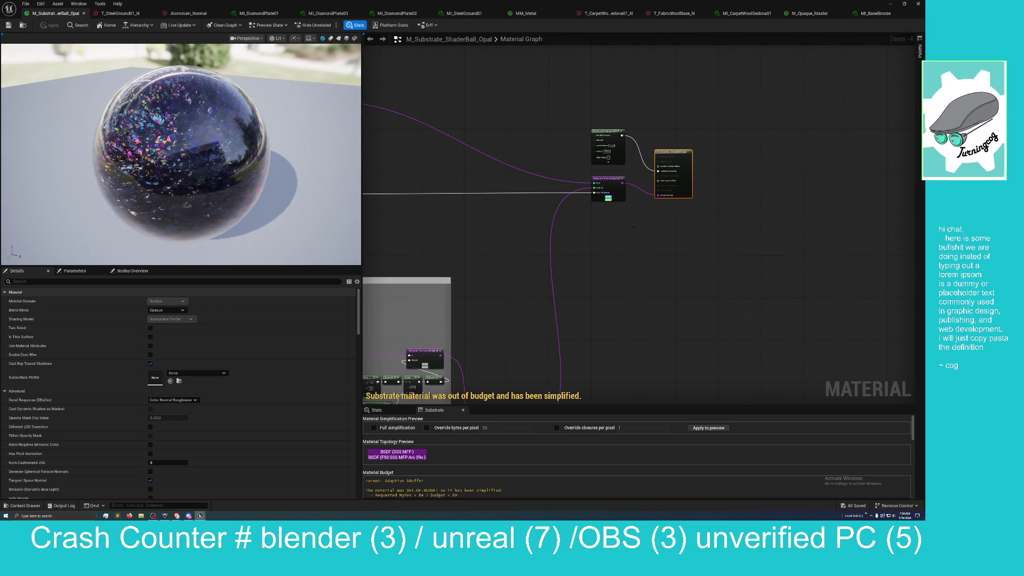
{"action": "left_click_drag", "start_coordinate": [633, 227], "coordinate": [738, 290]}
{"action": "left_click_drag", "start_coordinate": [523, 245], "coordinate": [570, 269]}
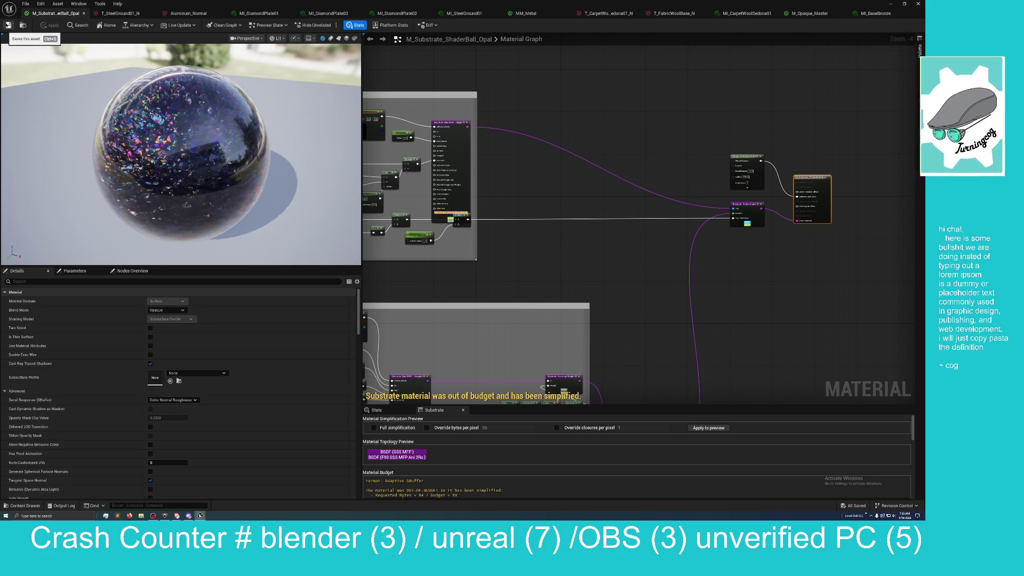
- Close the Opal tab, restore the editor window, and reopen M_Substrate_ShaderBall_Opal as a floating window
{"action": "left_click", "coordinate": [83, 13]}
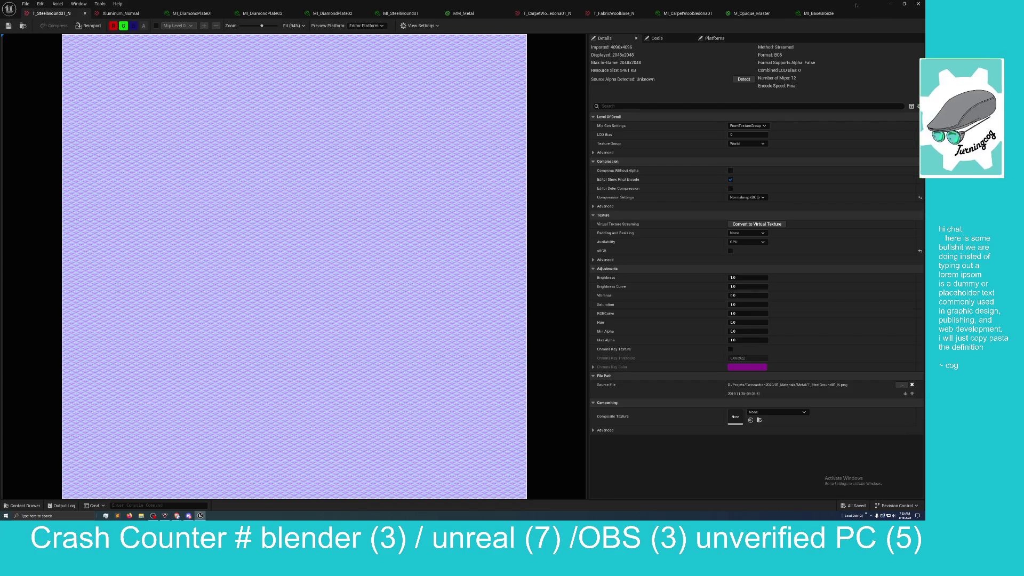
{"action": "key", "text": "super+Down"}
{"action": "double_click", "coordinate": [97, 403]}
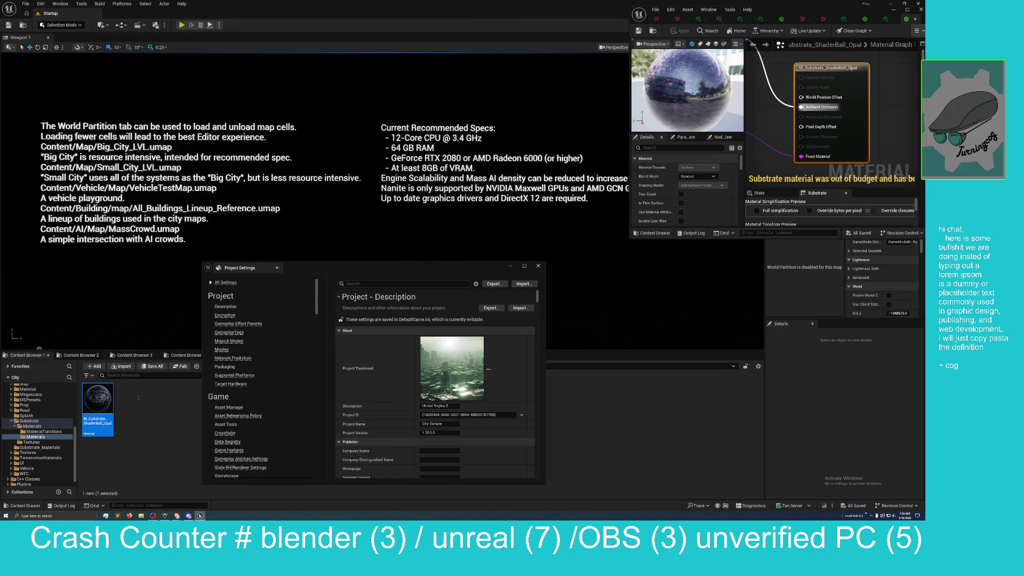
{"action": "mouse_move", "coordinate": [814, 12]}
{"action": "left_mouse_down"}
{"action": "mouse_move", "coordinate": [199, 147]}
{"action": "mouse_move", "coordinate": [213, 148]}
{"action": "left_mouse_up"}
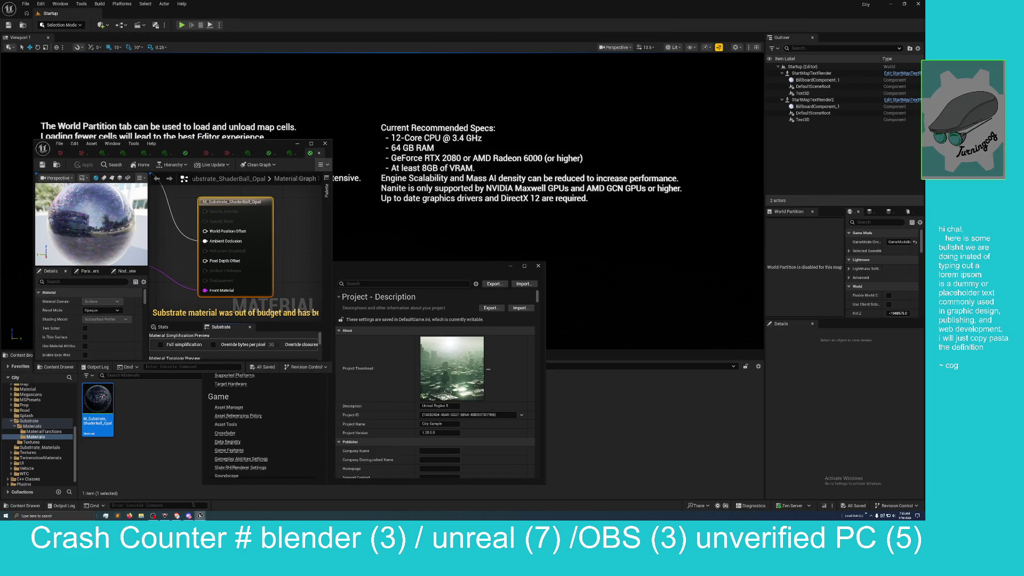
{"action": "mouse_move", "coordinate": [201, 515]}
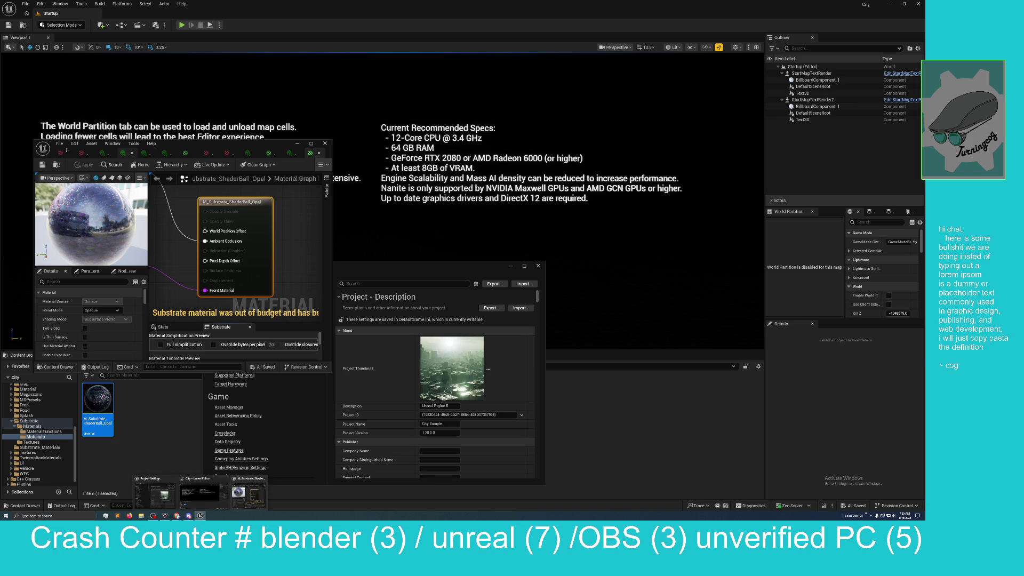
{"action": "left_click_drag", "start_coordinate": [267, 146], "coordinate": [281, 144]}
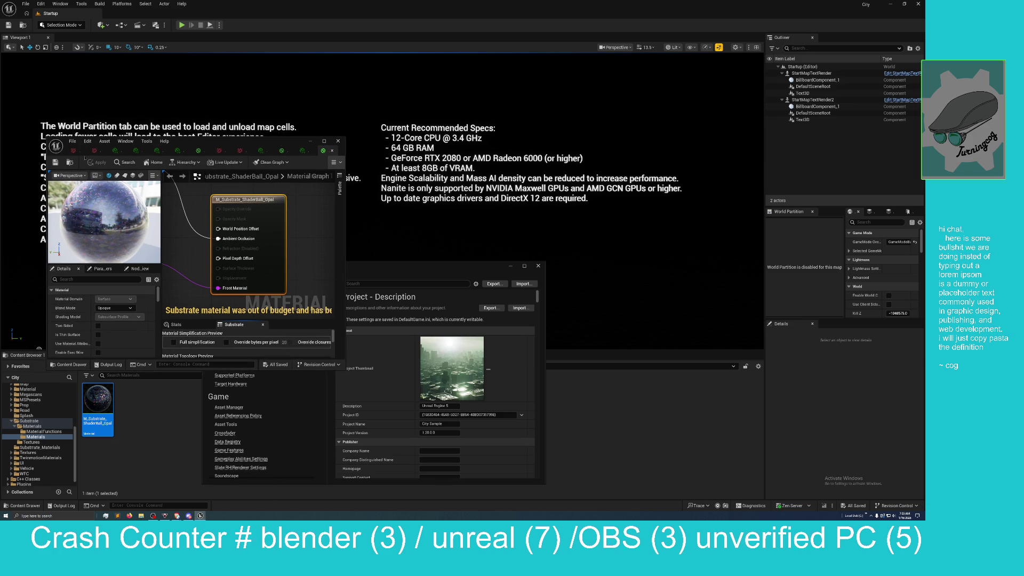
- Switch to the MM_Metal tab, undock it into its own window, and maximize it
{"action": "left_click", "coordinate": [282, 151]}
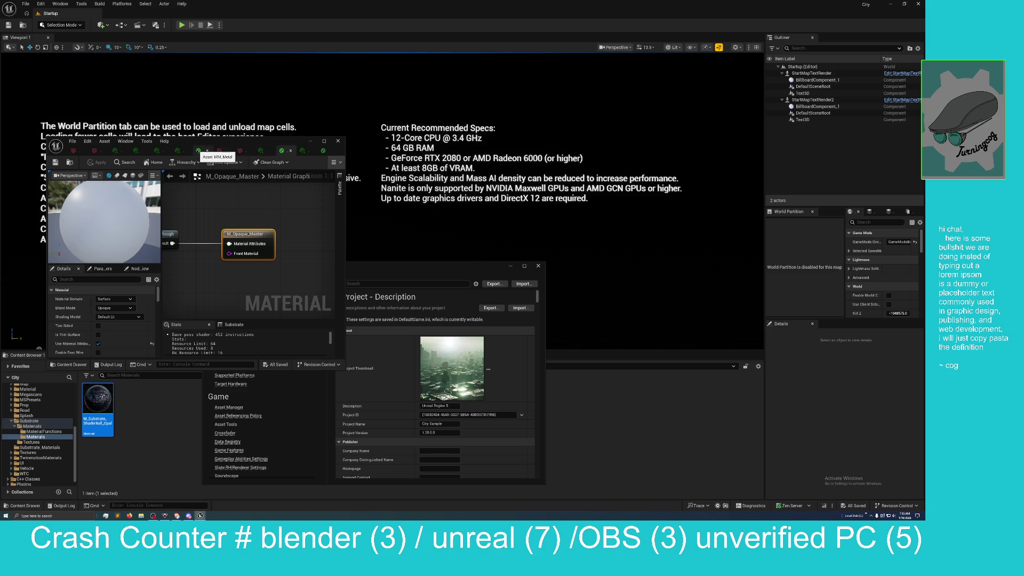
{"action": "left_click", "coordinate": [198, 151]}
{"action": "scroll", "coordinate": [250, 240], "scroll_direction": "down", "scroll_amount": 3}
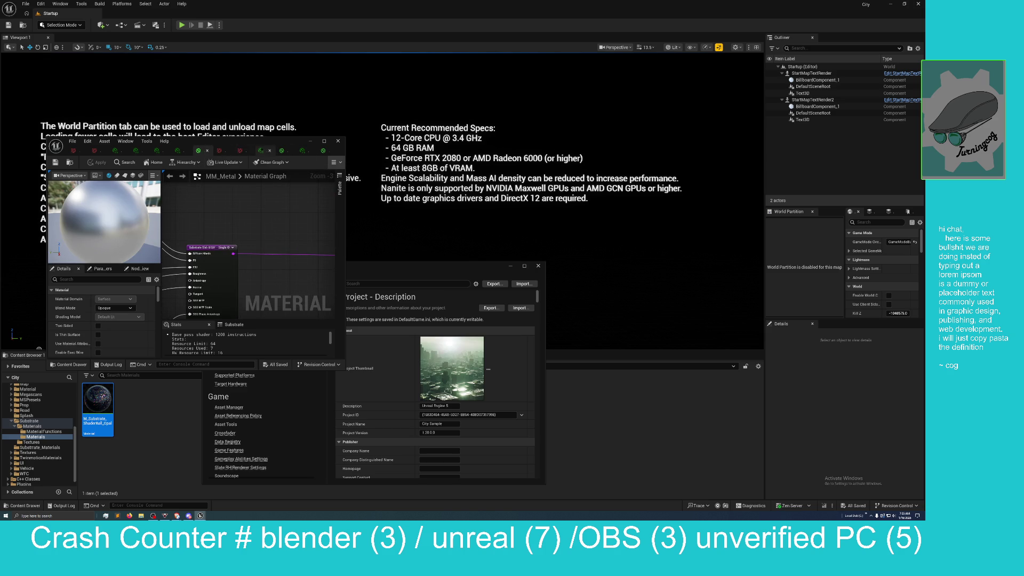
{"action": "mouse_move", "coordinate": [207, 151]}
{"action": "left_mouse_down"}
{"action": "mouse_move", "coordinate": [390, 149]}
{"action": "mouse_move", "coordinate": [627, 170]}
{"action": "mouse_move", "coordinate": [667, 224]}
{"action": "mouse_move", "coordinate": [865, 114]}
{"action": "left_mouse_up"}
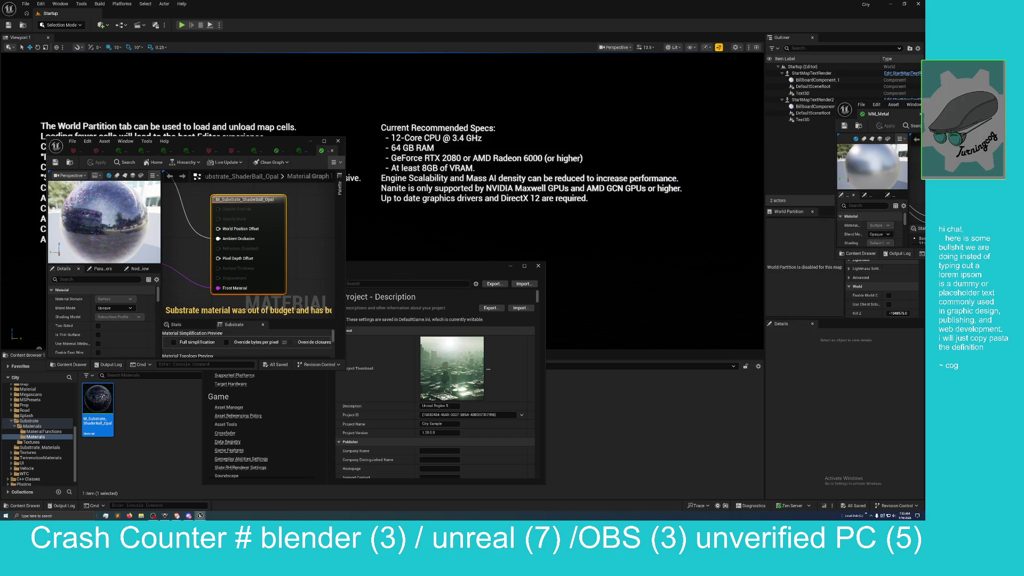
{"action": "mouse_move", "coordinate": [901, 114]}
{"action": "left_mouse_down"}
{"action": "mouse_move", "coordinate": [693, 43]}
{"action": "mouse_move", "coordinate": [875, 3]}
{"action": "left_mouse_up"}
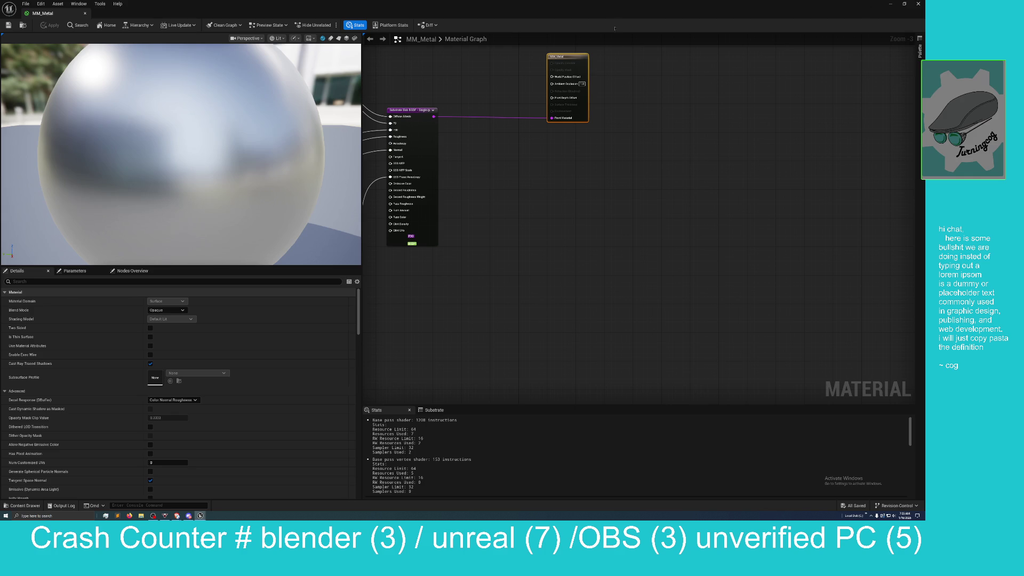
- Arrange the Opal editor on the left and the MM_Metal editor on the right, both enlarged
{"action": "mouse_move", "coordinate": [614, 28]}
{"action": "left_mouse_down"}
{"action": "mouse_move", "coordinate": [615, 41]}
{"action": "mouse_move", "coordinate": [760, 78]}
{"action": "mouse_move", "coordinate": [619, 32]}
{"action": "mouse_move", "coordinate": [571, 35]}
{"action": "left_mouse_up"}
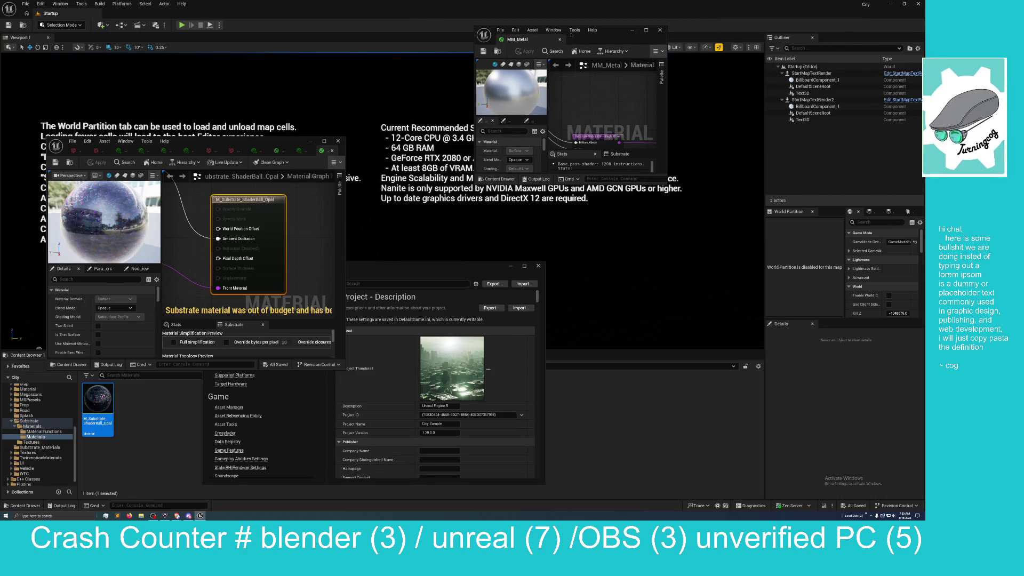
{"action": "mouse_move", "coordinate": [216, 144]}
{"action": "left_mouse_down"}
{"action": "mouse_move", "coordinate": [112, 21]}
{"action": "mouse_move", "coordinate": [168, 9]}
{"action": "left_mouse_up"}
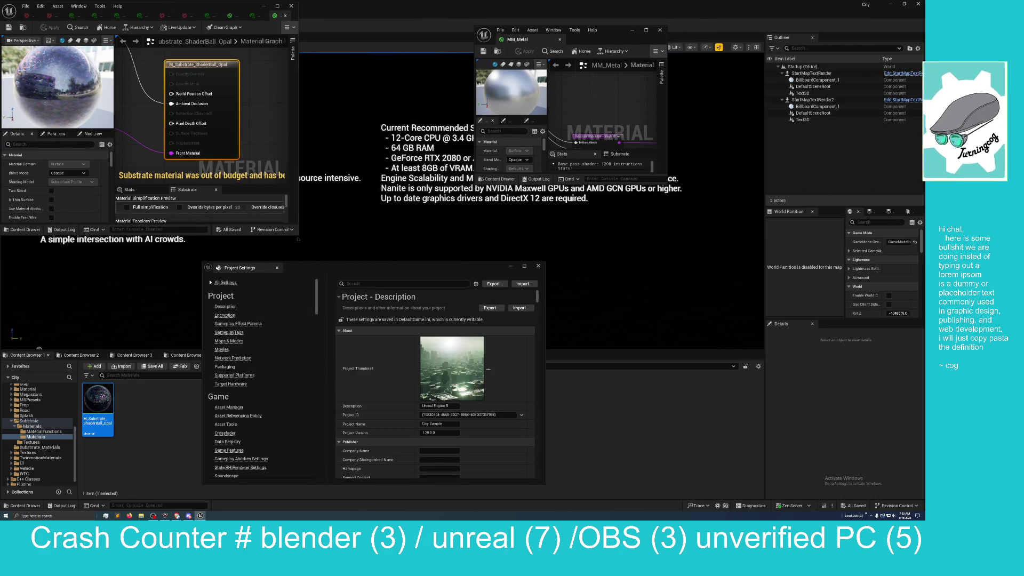
{"action": "left_click_drag", "start_coordinate": [296, 234], "coordinate": [442, 513]}
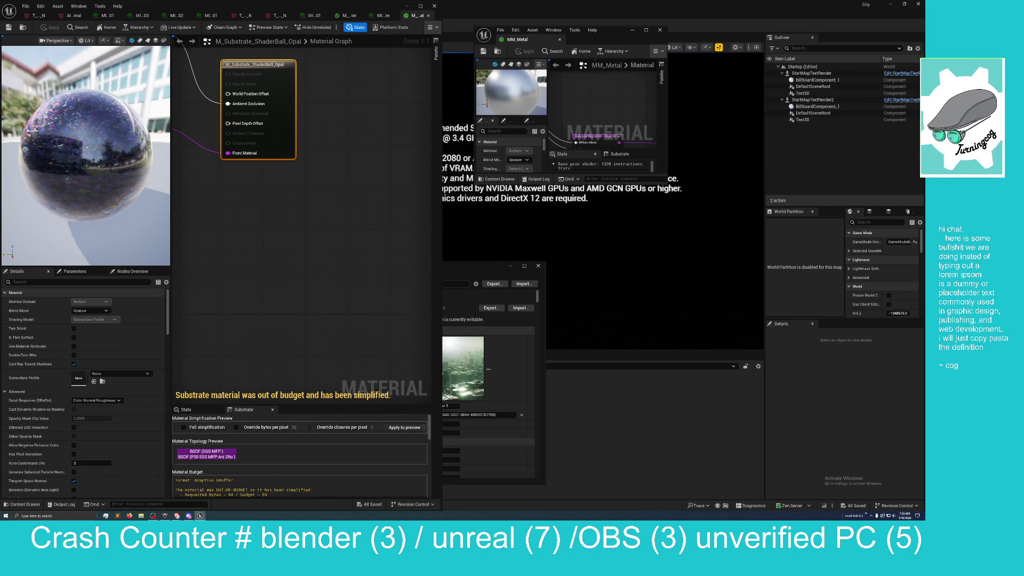
{"action": "left_click_drag", "start_coordinate": [617, 33], "coordinate": [586, 12]}
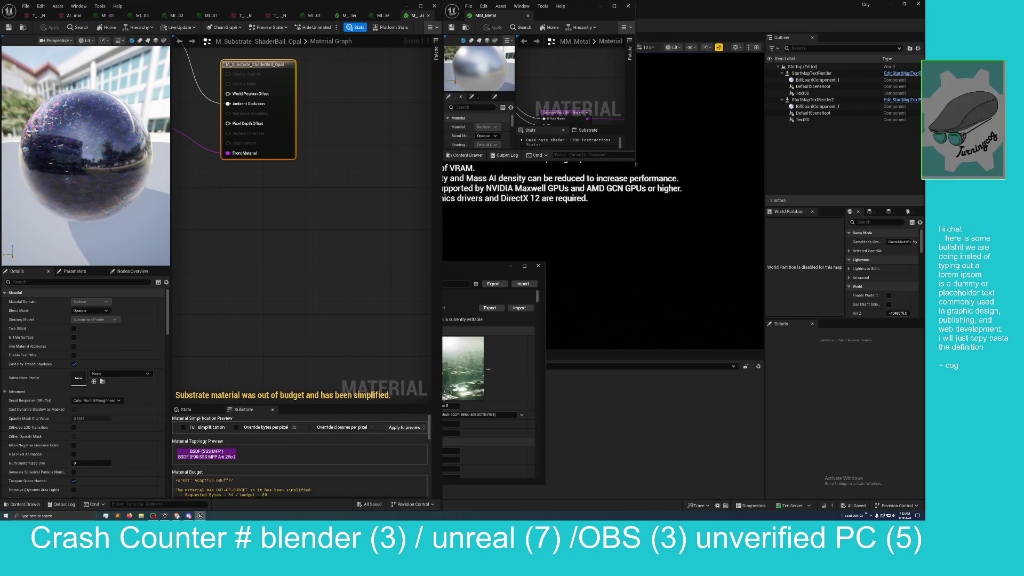
{"action": "mouse_move", "coordinate": [635, 161]}
{"action": "left_mouse_down"}
{"action": "mouse_move", "coordinate": [685, 299]}
{"action": "mouse_move", "coordinate": [840, 485]}
{"action": "mouse_move", "coordinate": [921, 499]}
{"action": "left_mouse_up"}
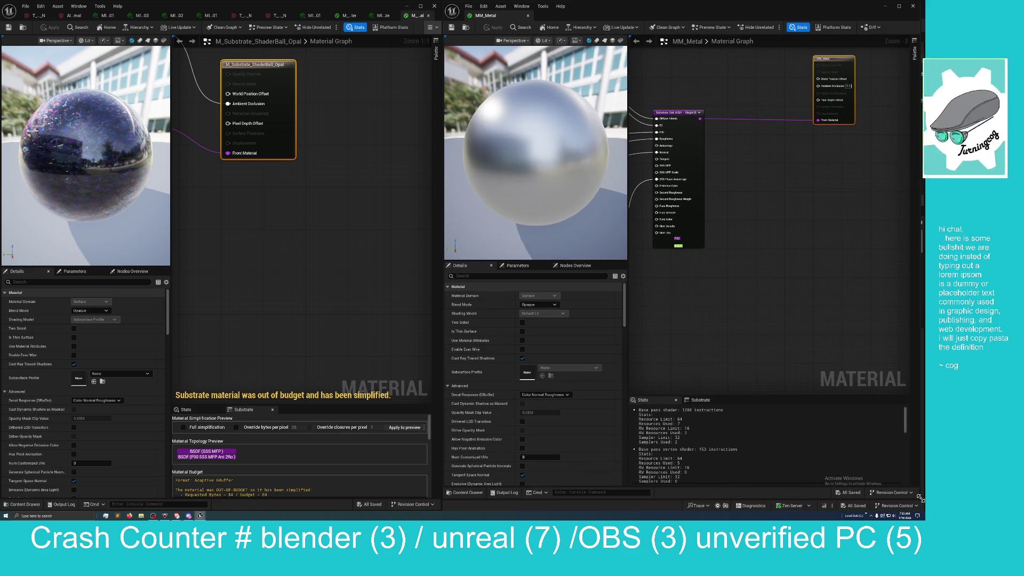
- Pan and zoom the MM_Metal and Opal node graphs to reveal their input nodes
{"action": "mouse_move", "coordinate": [716, 264]}
{"action": "left_mouse_down"}
{"action": "mouse_move", "coordinate": [761, 277]}
{"action": "mouse_move", "coordinate": [769, 310]}
{"action": "mouse_move", "coordinate": [783, 318]}
{"action": "left_mouse_up"}
{"action": "scroll", "coordinate": [758, 327], "scroll_direction": "down", "scroll_amount": 2}
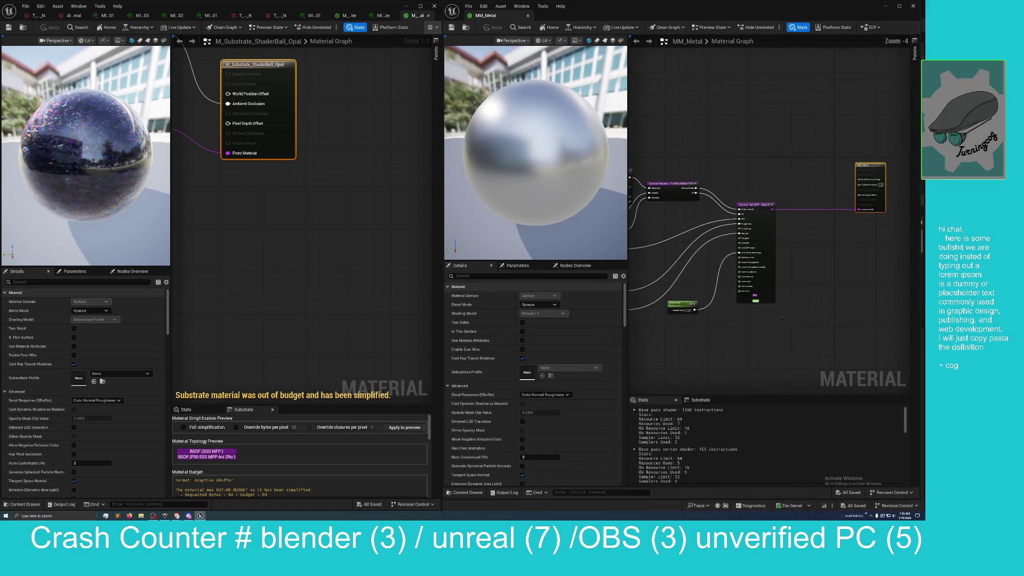
{"action": "scroll", "coordinate": [758, 326], "scroll_direction": "up", "scroll_amount": 1}
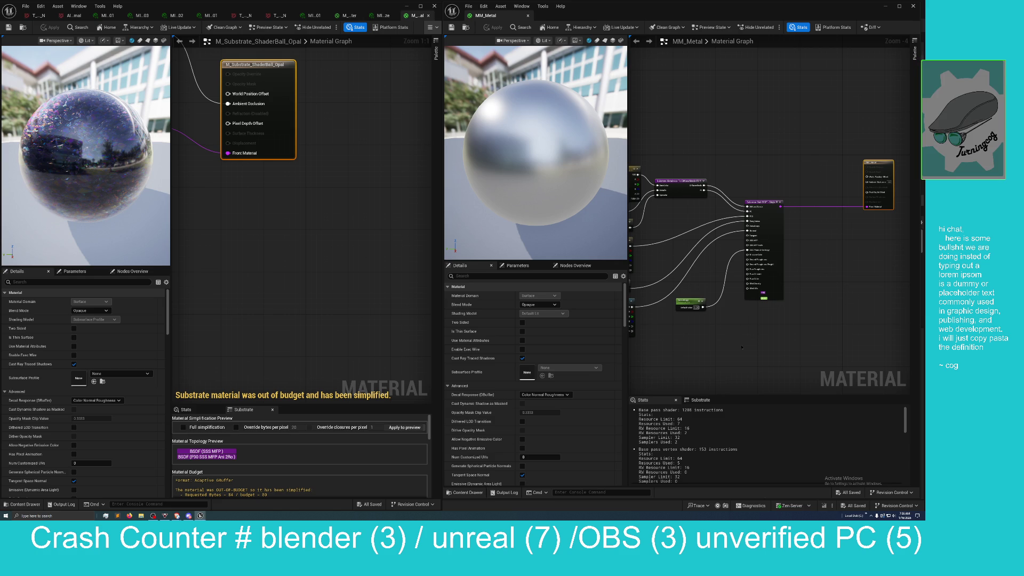
{"action": "left_click_drag", "start_coordinate": [741, 347], "coordinate": [770, 361]}
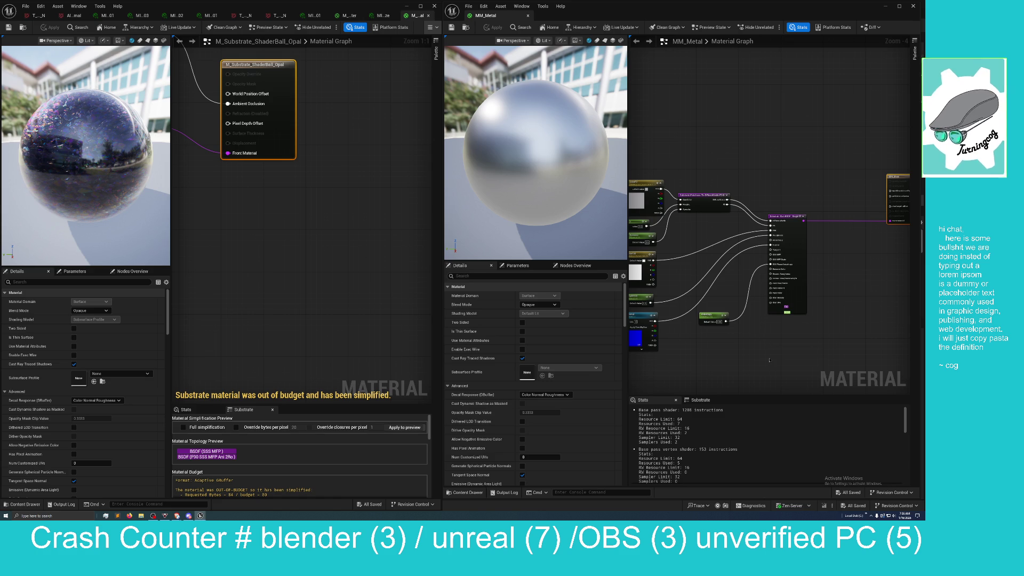
{"action": "scroll", "coordinate": [750, 324], "scroll_direction": "down", "scroll_amount": 1}
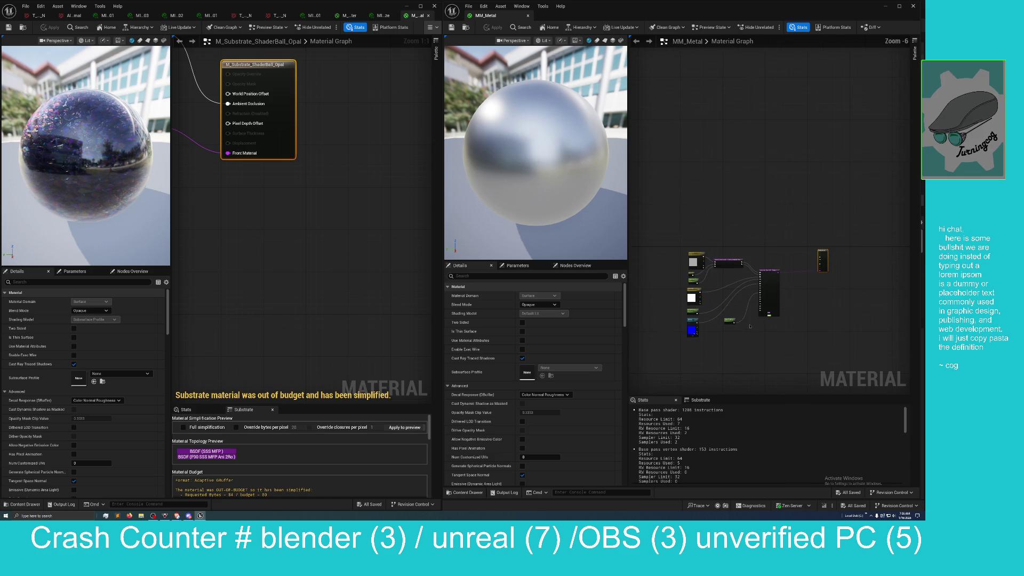
{"action": "scroll", "coordinate": [749, 326], "scroll_direction": "up", "scroll_amount": 1}
{"action": "mouse_move", "coordinate": [730, 341]}
{"action": "left_mouse_down"}
{"action": "mouse_move", "coordinate": [784, 320]}
{"action": "mouse_move", "coordinate": [734, 337]}
{"action": "mouse_move", "coordinate": [739, 329]}
{"action": "left_mouse_up"}
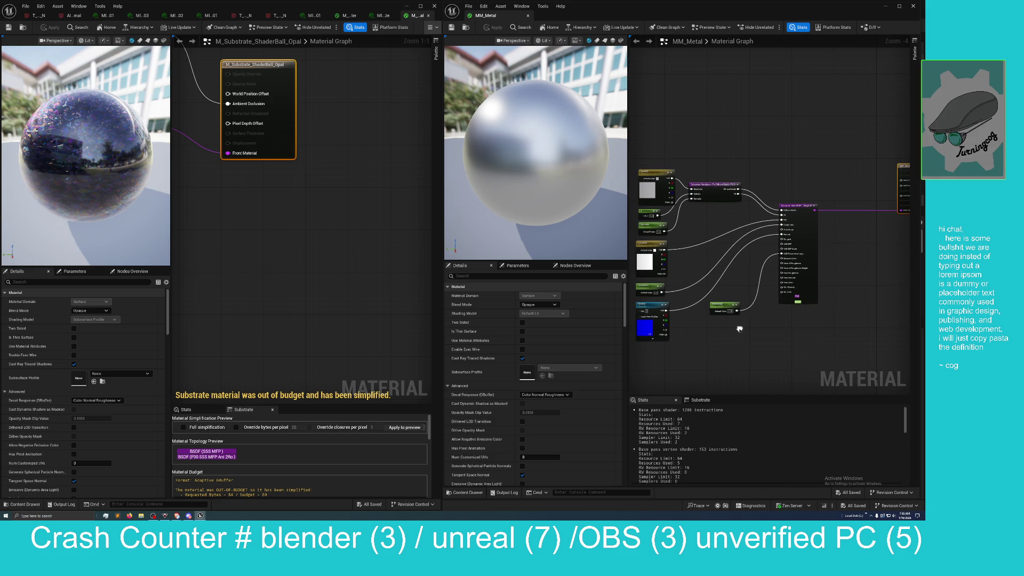
{"action": "mouse_move", "coordinate": [291, 310]}
{"action": "left_mouse_down"}
{"action": "mouse_move", "coordinate": [352, 317]}
{"action": "mouse_move", "coordinate": [356, 332]}
{"action": "mouse_move", "coordinate": [329, 331]}
{"action": "mouse_move", "coordinate": [334, 226]}
{"action": "mouse_move", "coordinate": [292, 256]}
{"action": "left_mouse_up"}
{"action": "scroll", "coordinate": [331, 320], "scroll_direction": "down", "scroll_amount": 2}
{"action": "scroll", "coordinate": [329, 332], "scroll_direction": "down", "scroll_amount": 1}
{"action": "scroll", "coordinate": [293, 256], "scroll_direction": "down", "scroll_amount": 3}
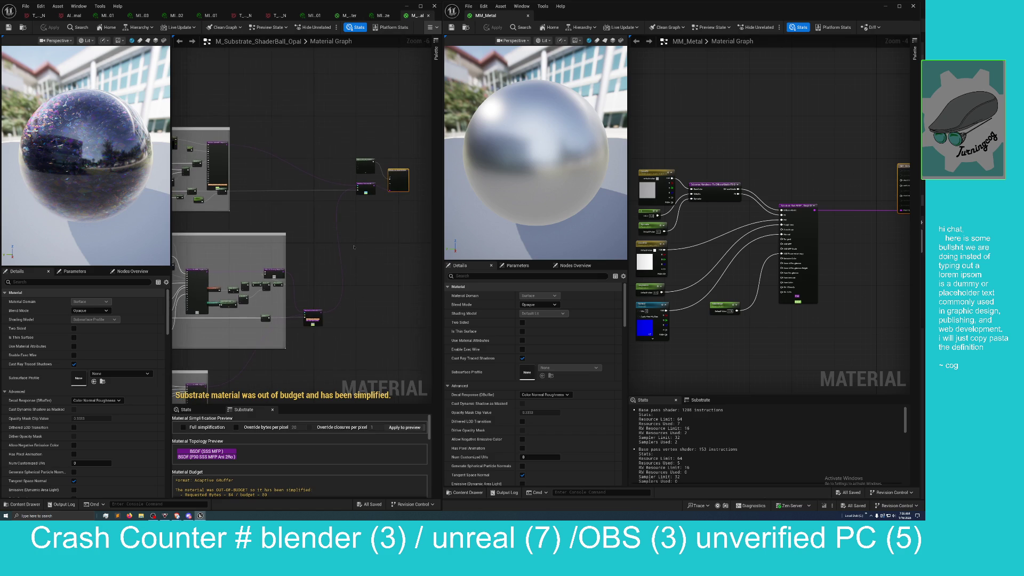
{"action": "mouse_move", "coordinate": [353, 244]}
{"action": "left_mouse_down"}
{"action": "mouse_move", "coordinate": [388, 236]}
{"action": "mouse_move", "coordinate": [366, 267]}
{"action": "mouse_move", "coordinate": [378, 275]}
{"action": "mouse_move", "coordinate": [365, 263]}
{"action": "left_mouse_up"}
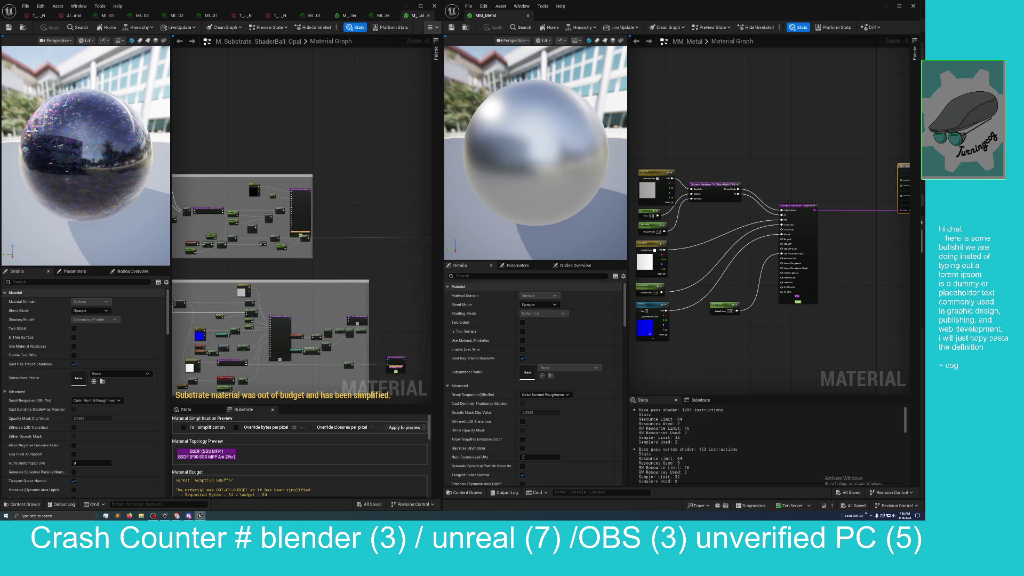
{"action": "scroll", "coordinate": [297, 437], "scroll_direction": "down", "scroll_amount": 5}
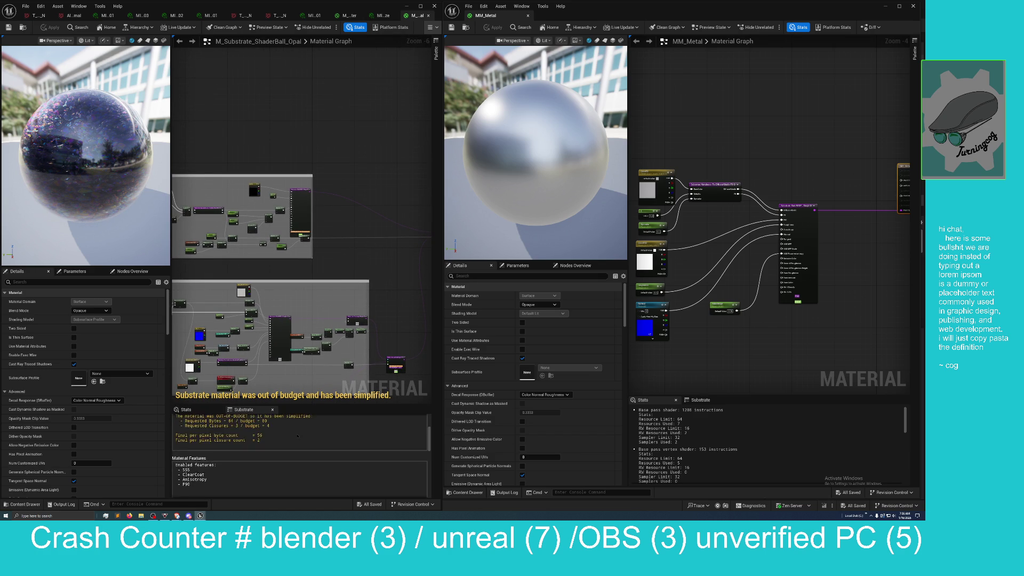
{"action": "scroll", "coordinate": [296, 436], "scroll_direction": "up", "scroll_amount": 1}
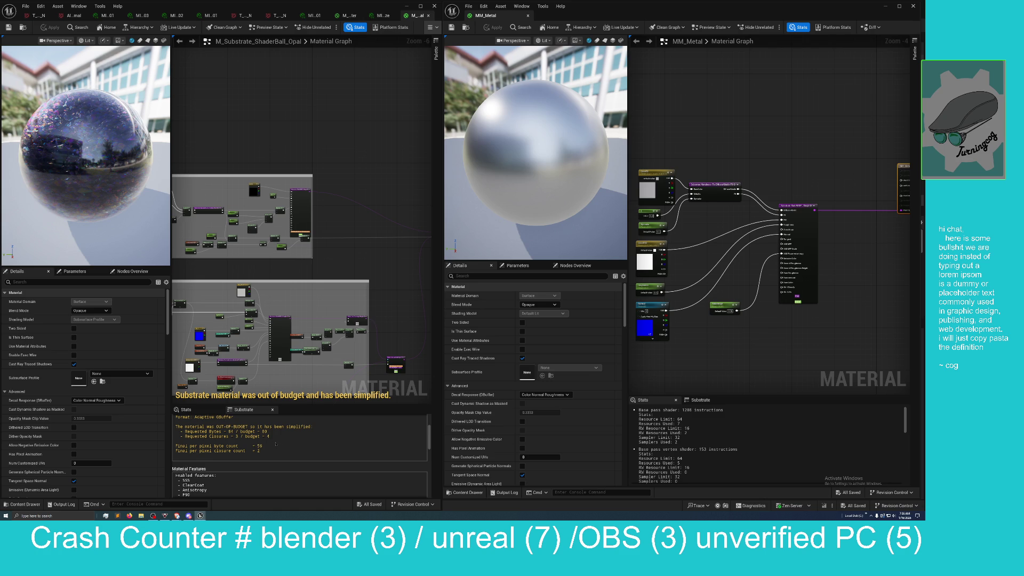
{"action": "scroll", "coordinate": [276, 444], "scroll_direction": "down", "scroll_amount": 1}
{"action": "scroll", "coordinate": [276, 443], "scroll_direction": "up", "scroll_amount": 1}
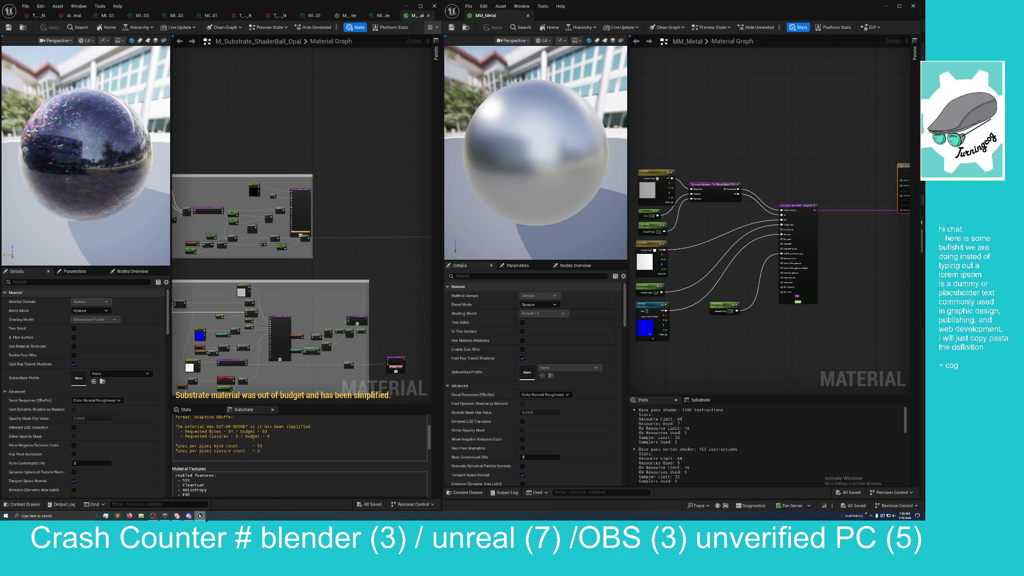
- Bring Project Settings forward and filter it by 'subst' to list the Substrate options
{"action": "mouse_move", "coordinate": [202, 516]}
{"action": "left_click", "coordinate": [145, 492]}
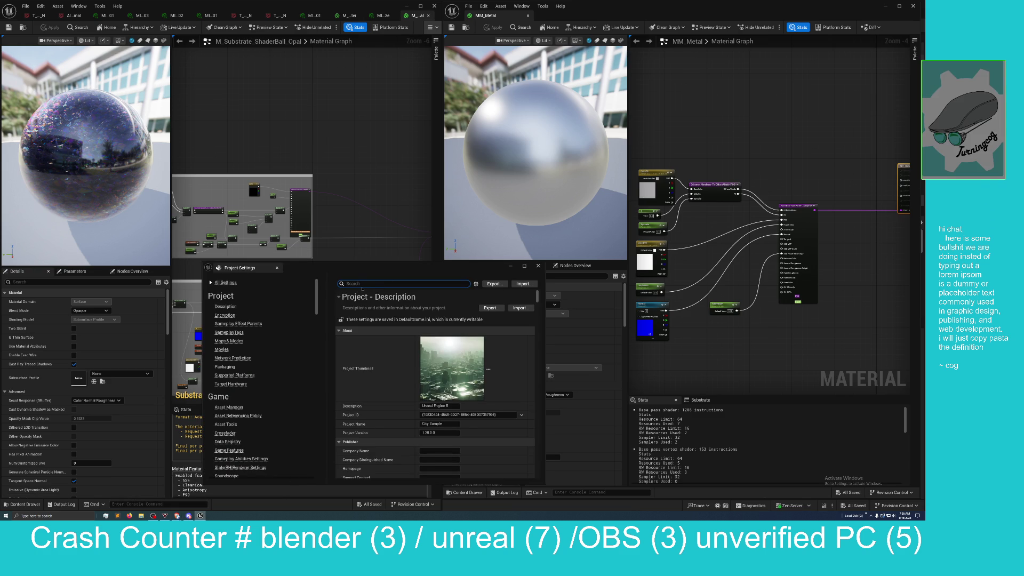
{"action": "type", "text": "subst"}
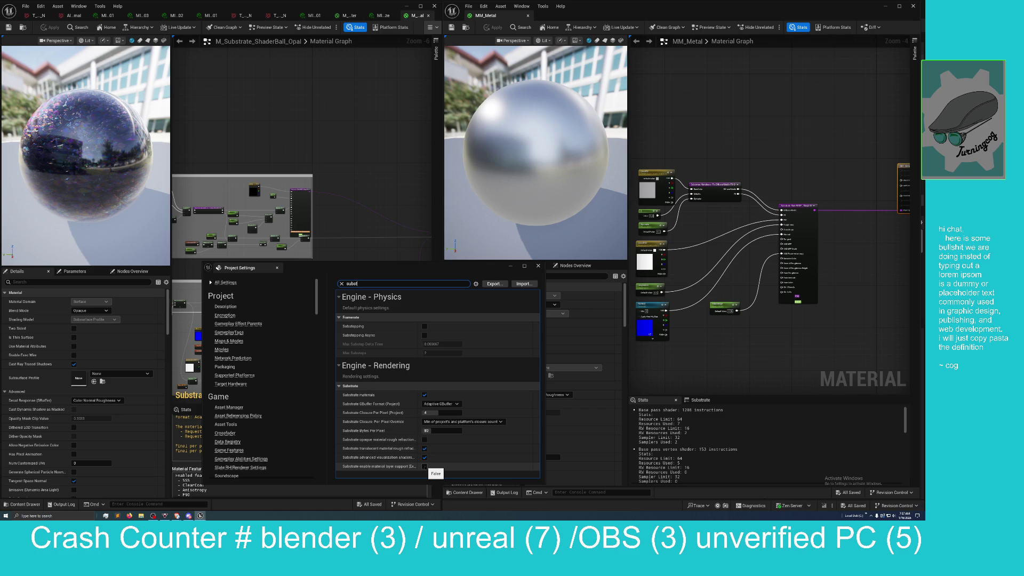
- Enable Substrate opaque rough refraction and multi-material layer support, then restart the editor
{"action": "left_click", "coordinate": [425, 467]}
{"action": "left_click", "coordinate": [424, 440]}
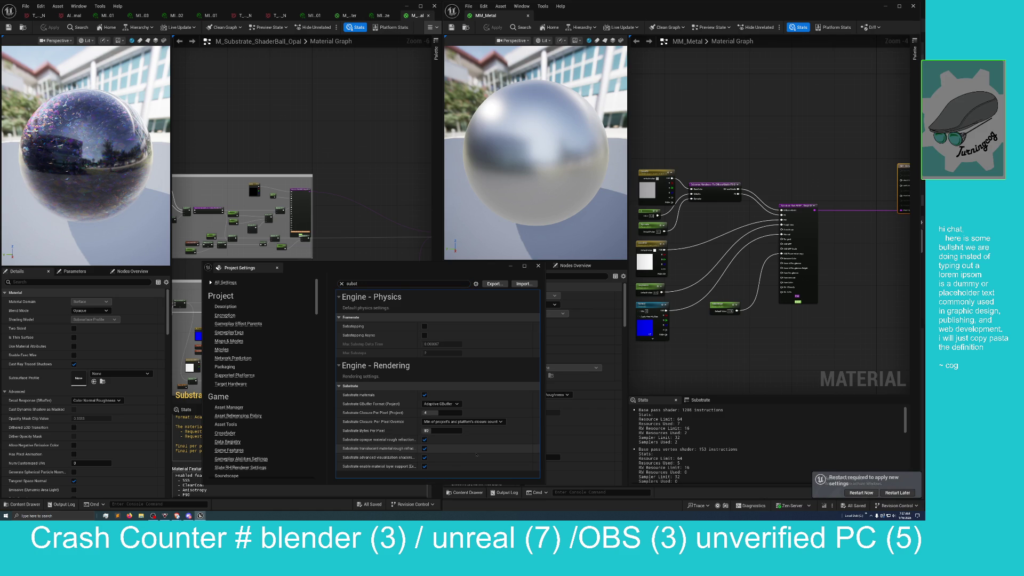
{"action": "left_click", "coordinate": [861, 493]}
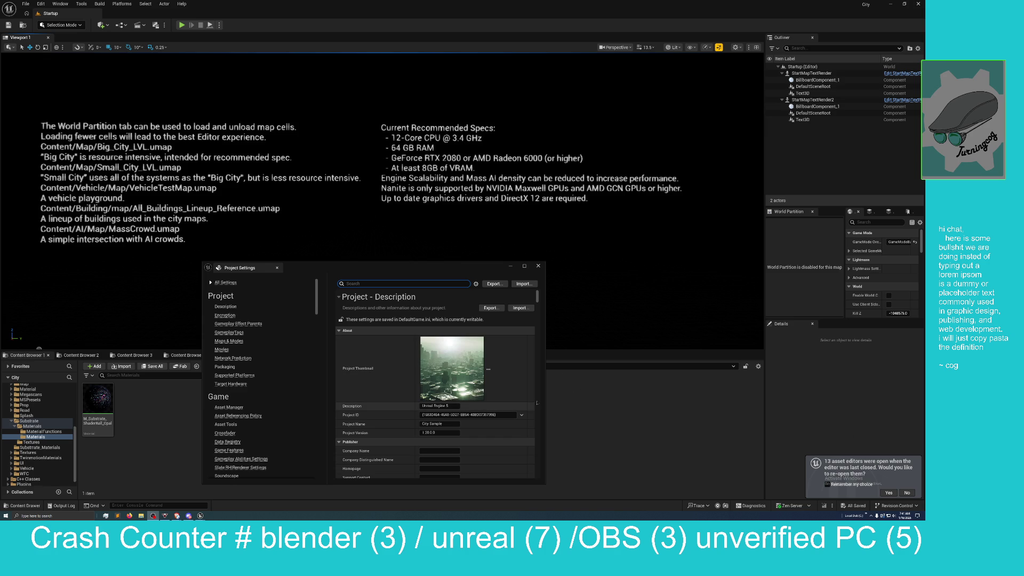
- Dismiss the reopen-editors prompt, close Project Settings, and open M_Substrate_ShaderBall_Opal
{"action": "left_click", "coordinate": [906, 492]}
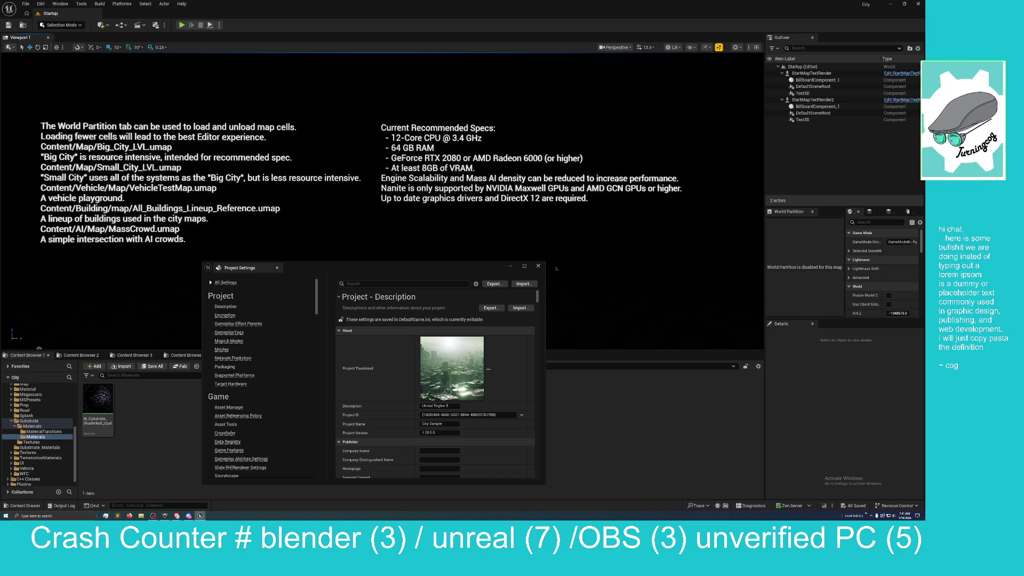
{"action": "left_click", "coordinate": [538, 266]}
{"action": "left_click", "coordinate": [99, 398]}
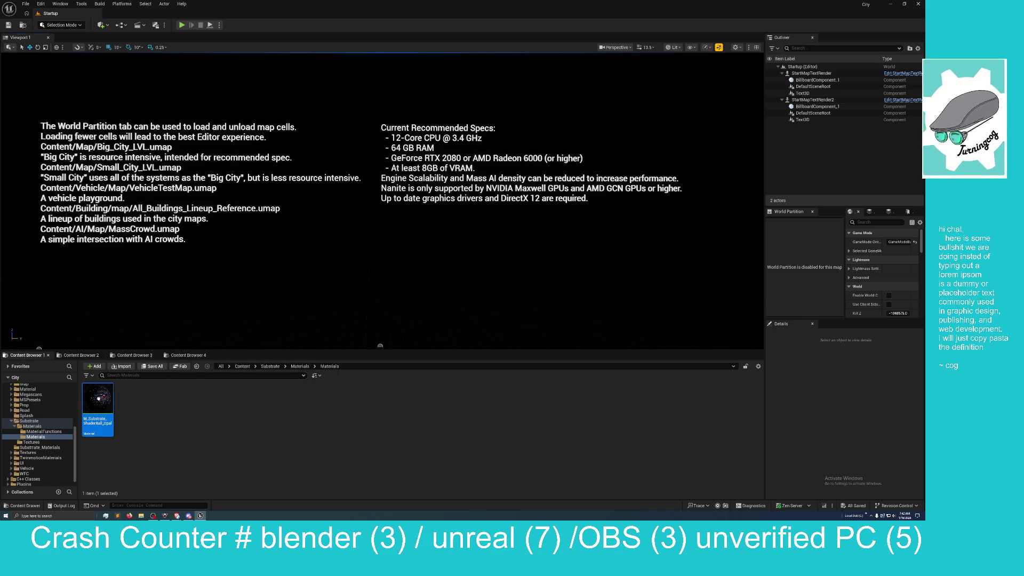
{"action": "double_click", "coordinate": [99, 398]}
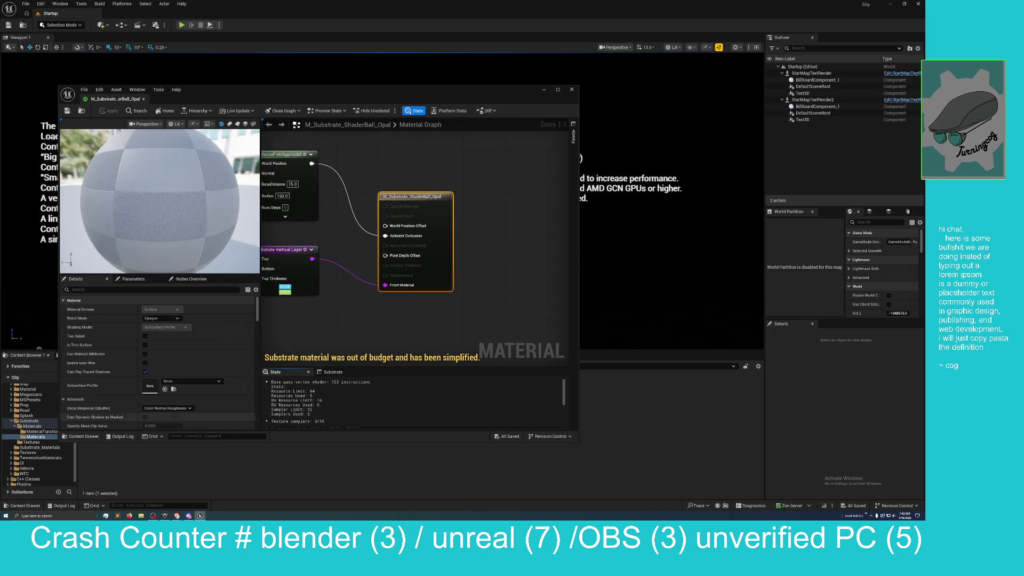
- Scroll down through the Opal material's Stats panel
{"action": "scroll", "coordinate": [391, 310], "scroll_direction": "down", "scroll_amount": 2}
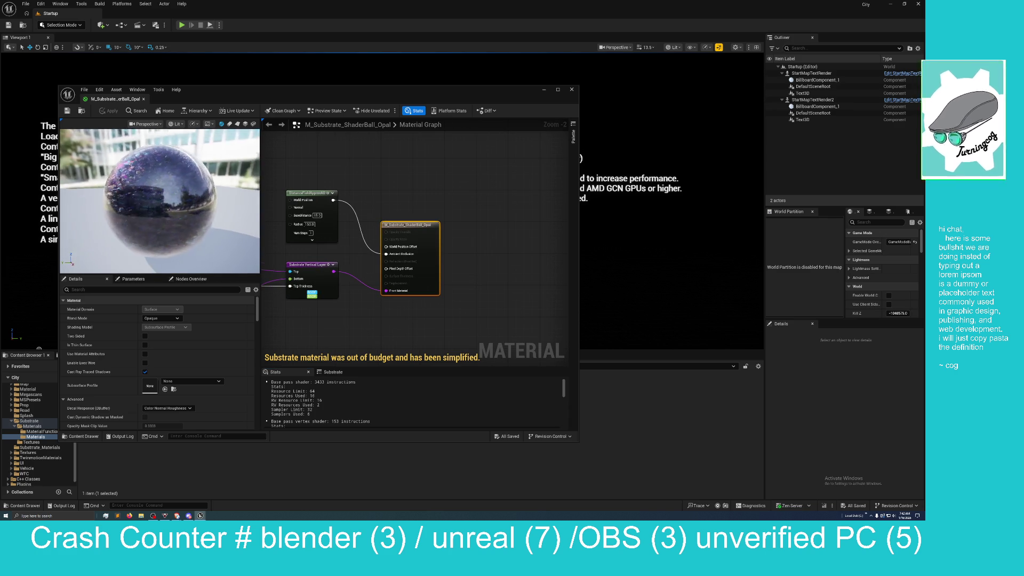
{"action": "scroll", "coordinate": [359, 343], "scroll_direction": "down", "scroll_amount": 2}
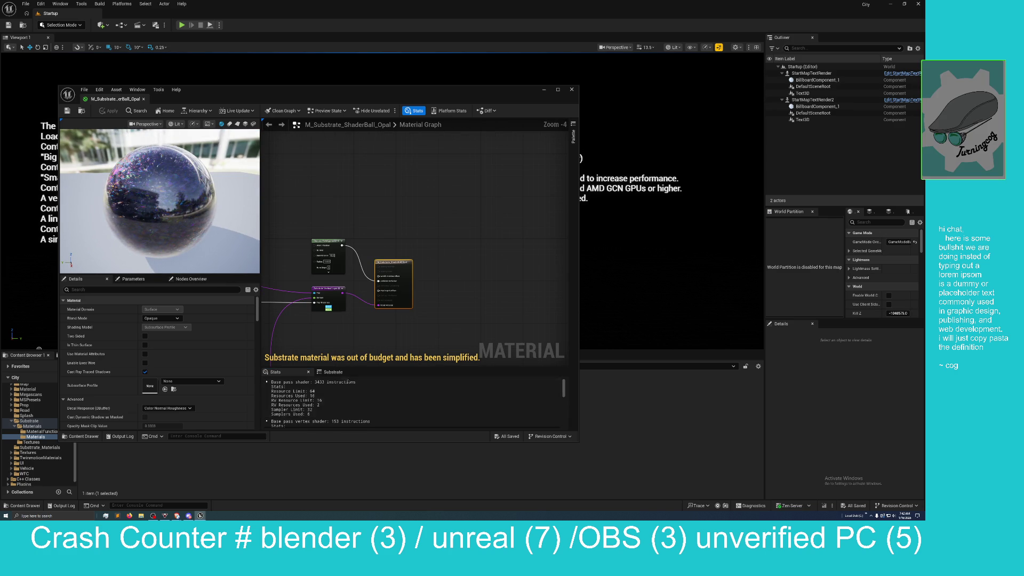
{"action": "scroll", "coordinate": [346, 392], "scroll_direction": "down", "scroll_amount": 2}
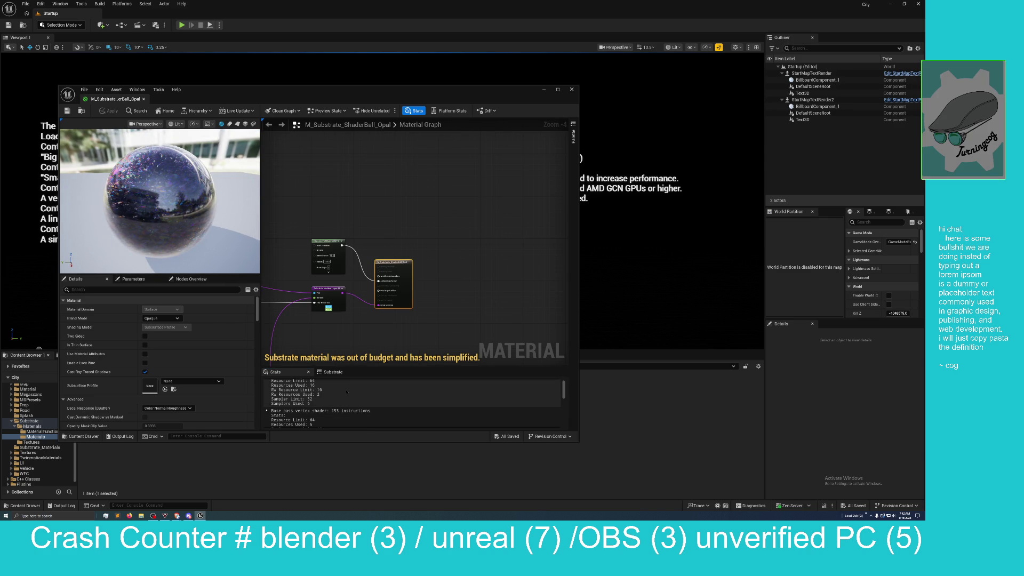
{"action": "scroll", "coordinate": [347, 392], "scroll_direction": "down", "scroll_amount": 3}
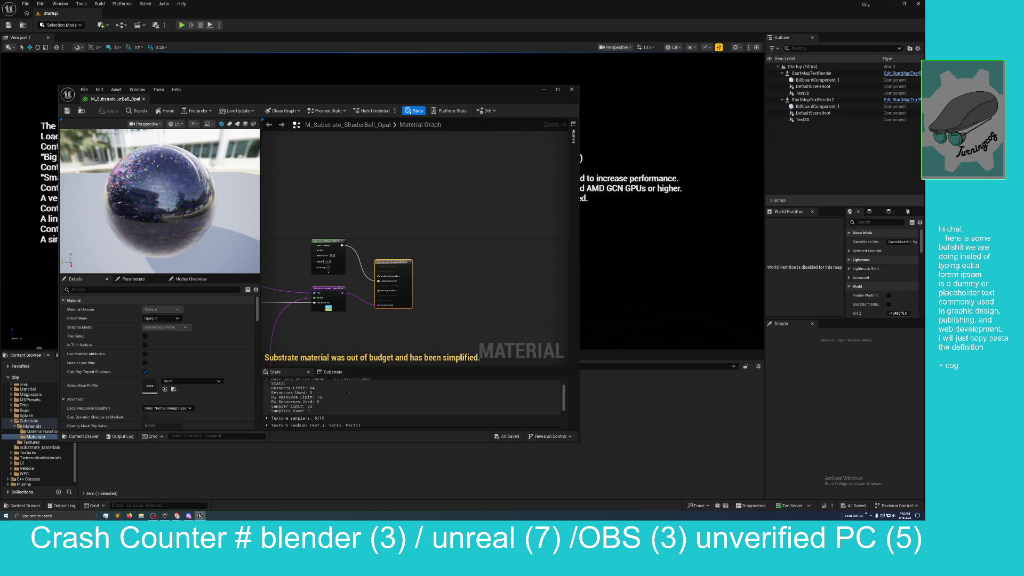
{"action": "scroll", "coordinate": [346, 392], "scroll_direction": "down", "scroll_amount": 2}
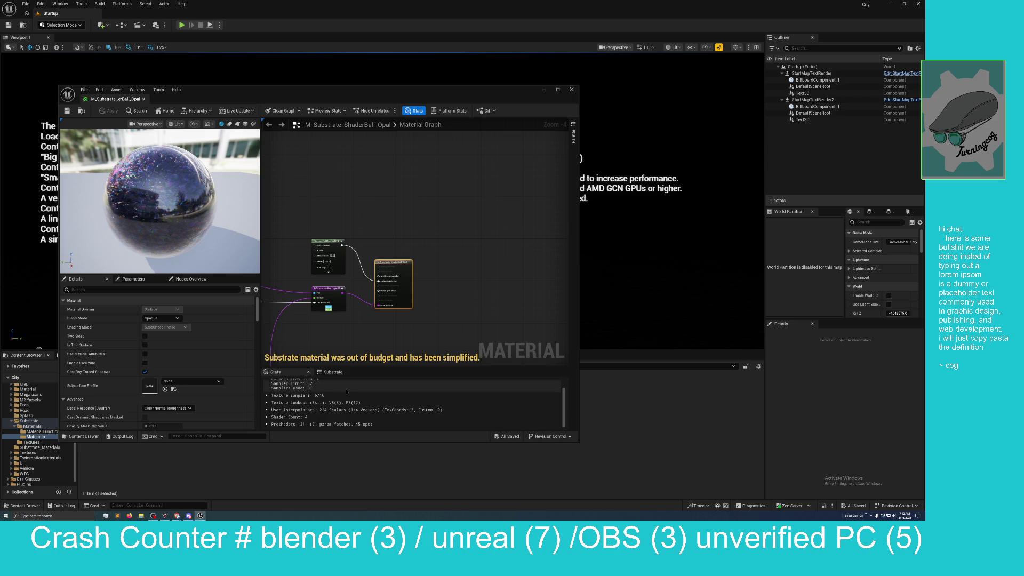
- Switch to the Substrate breakdown and scroll down to the Material Budget report
{"action": "left_click", "coordinate": [334, 372]}
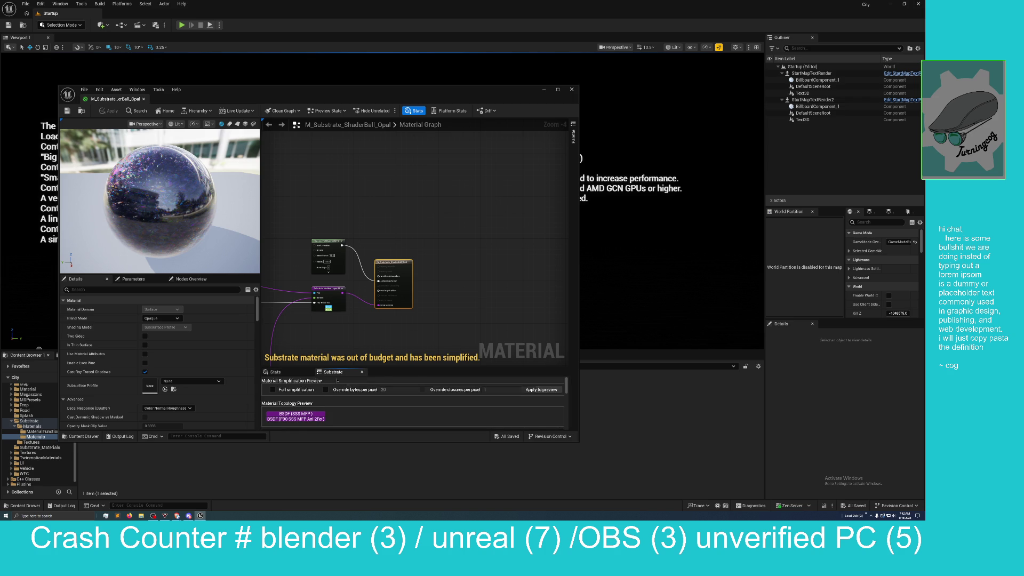
{"action": "scroll", "coordinate": [337, 381], "scroll_direction": "down", "scroll_amount": 5}
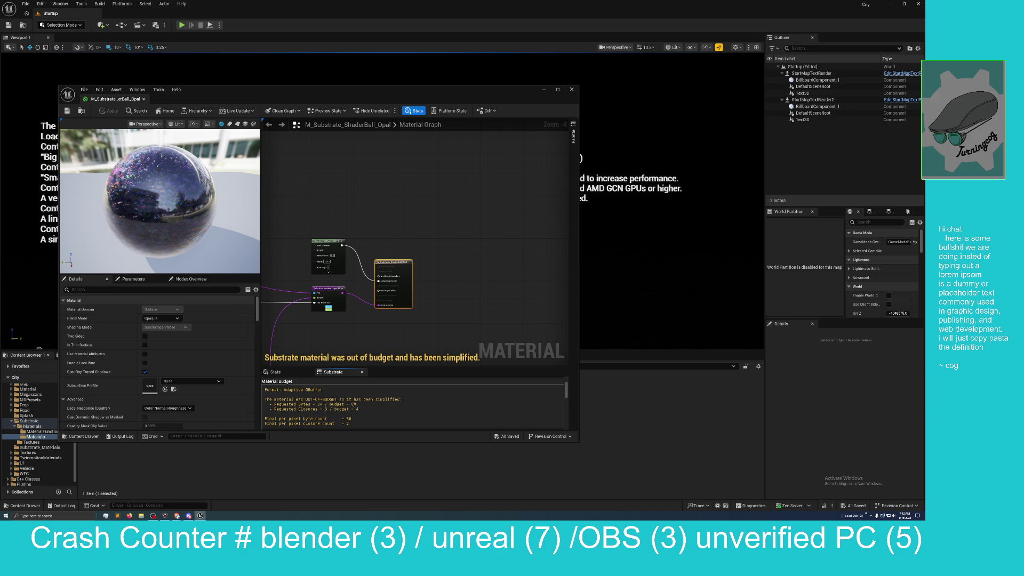
- Open Project Settings from the Edit menu and filter it by 'substrate'
{"action": "left_click", "coordinate": [39, 4]}
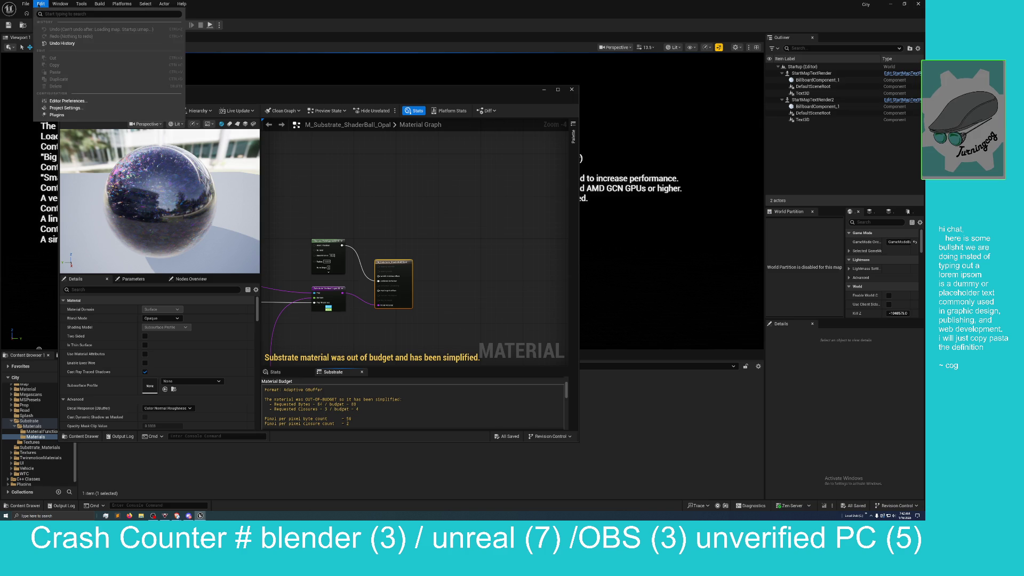
{"action": "mouse_move", "coordinate": [26, 5]}
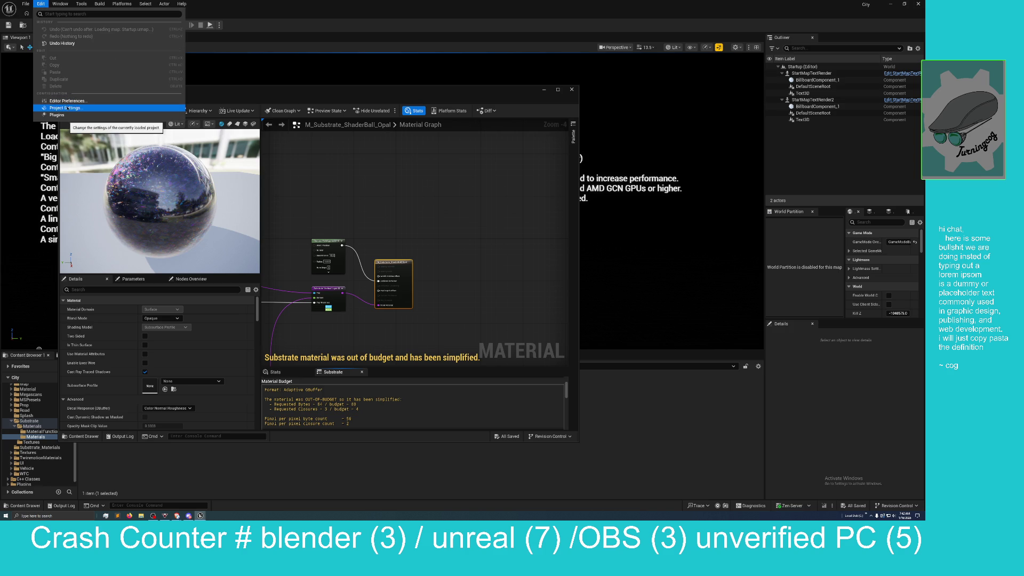
{"action": "left_click", "coordinate": [63, 101]}
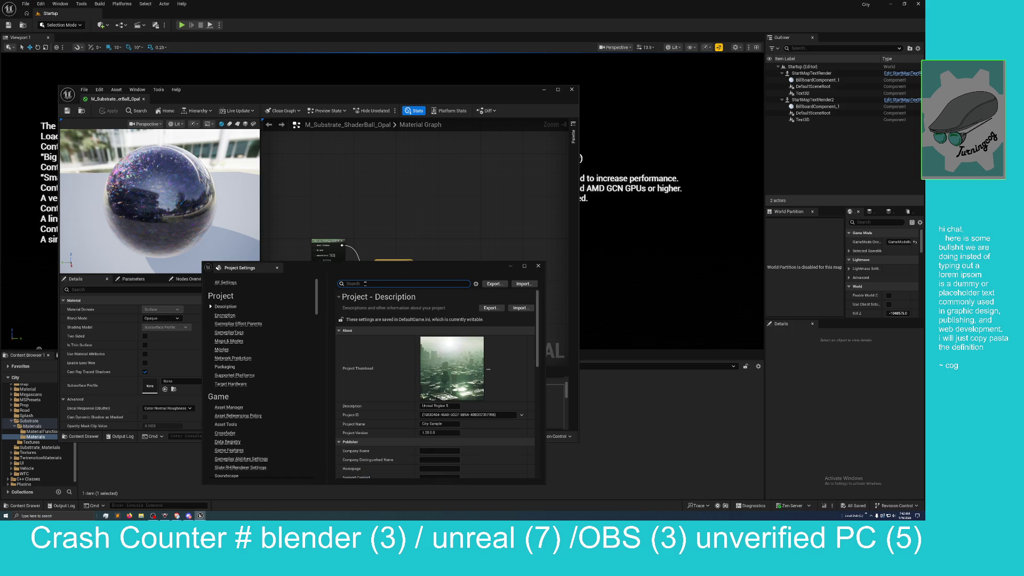
{"action": "type", "text": "subs"}
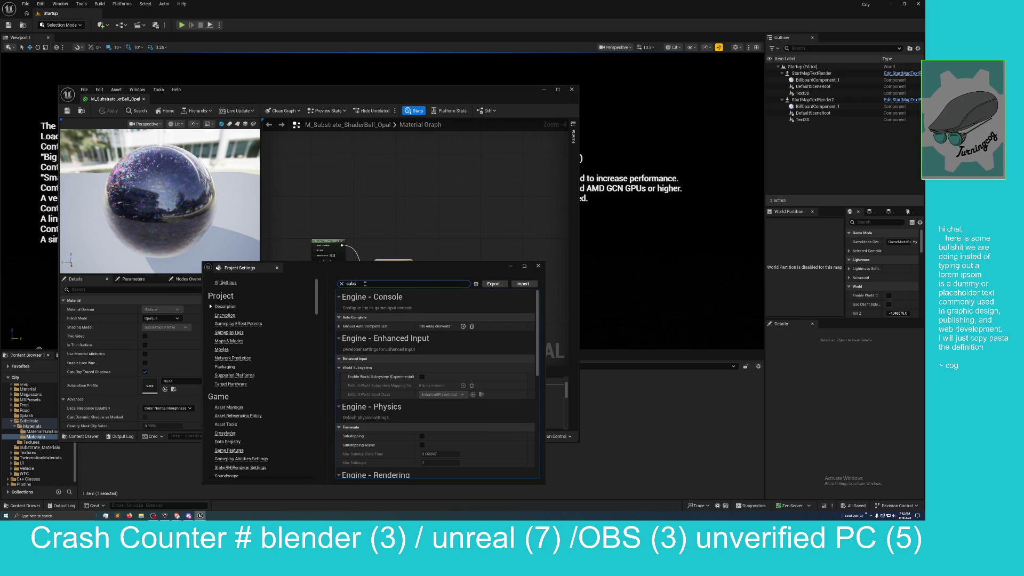
{"action": "type", "text": "trate"}
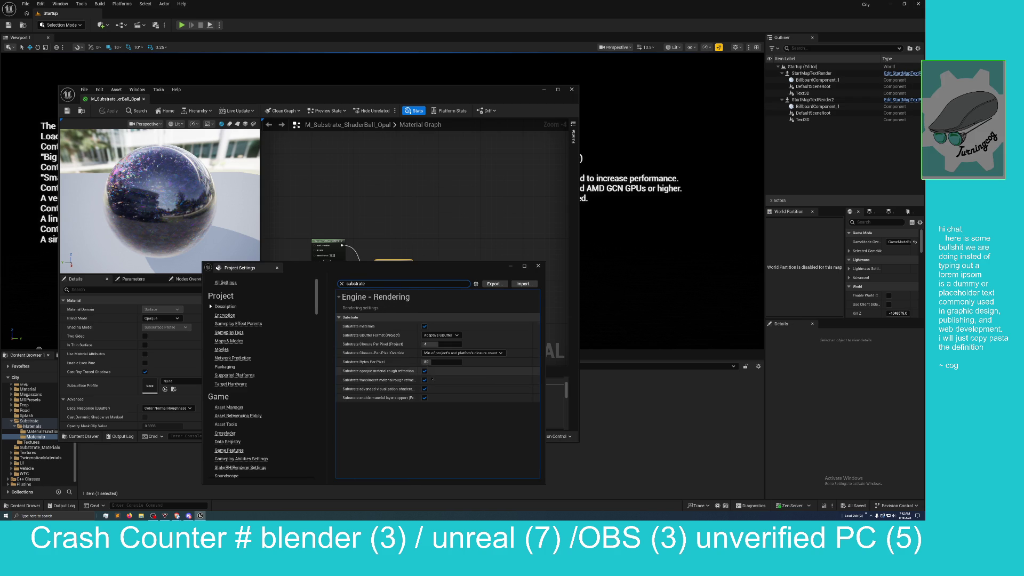
- Set Substrate Bytes Per Pixel to 100 and enter 85 for Closures Per Pixel
{"action": "left_click", "coordinate": [431, 363]}
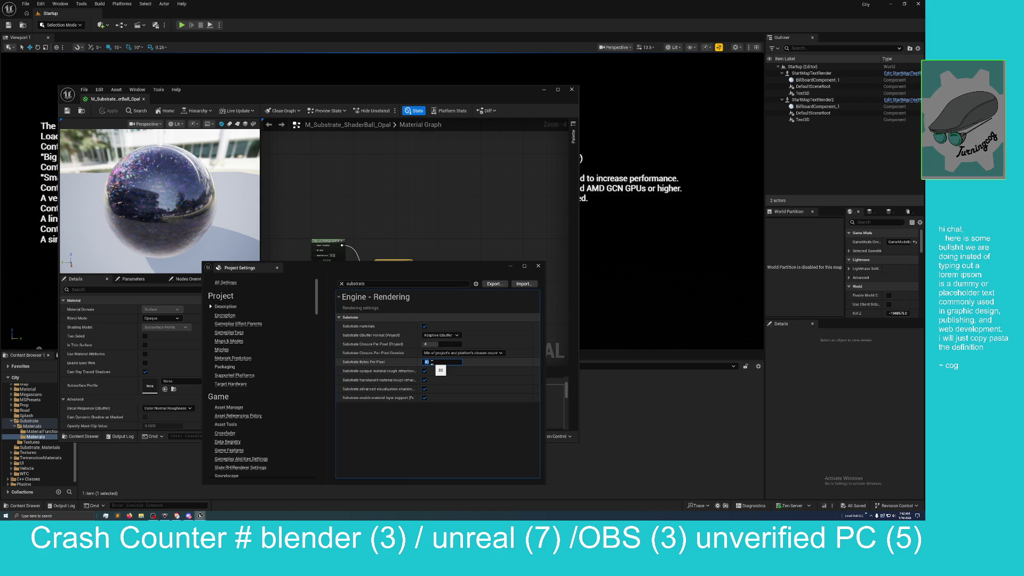
{"action": "type", "text": "1"}
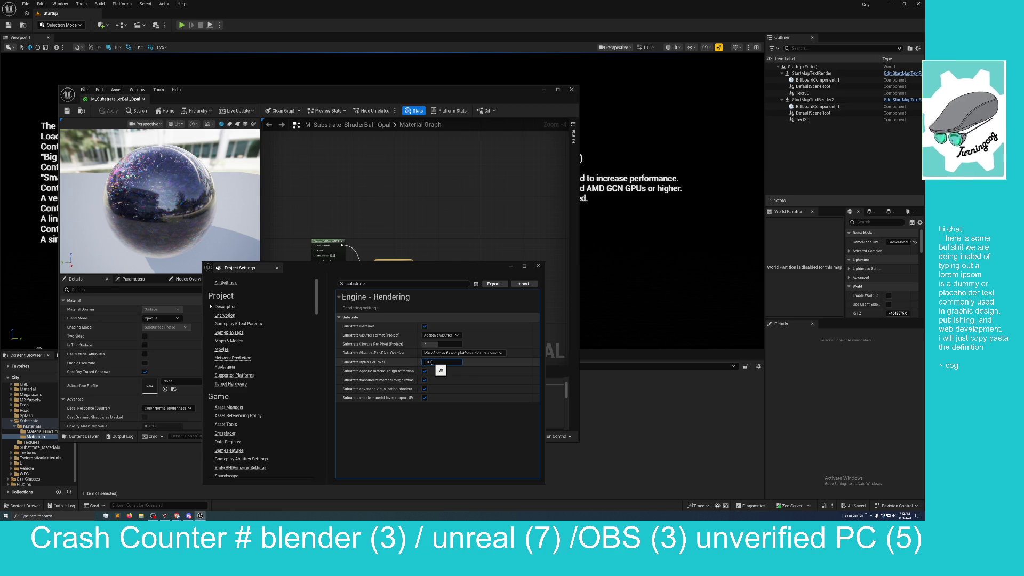
{"action": "type", "text": "00"}
{"action": "left_click", "coordinate": [442, 344]}
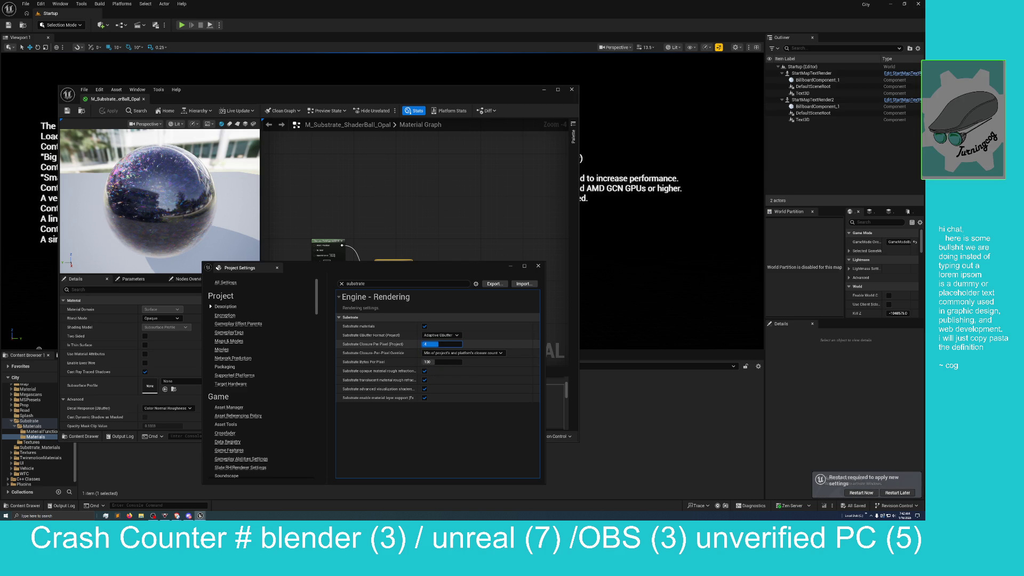
{"action": "type", "text": "85"}
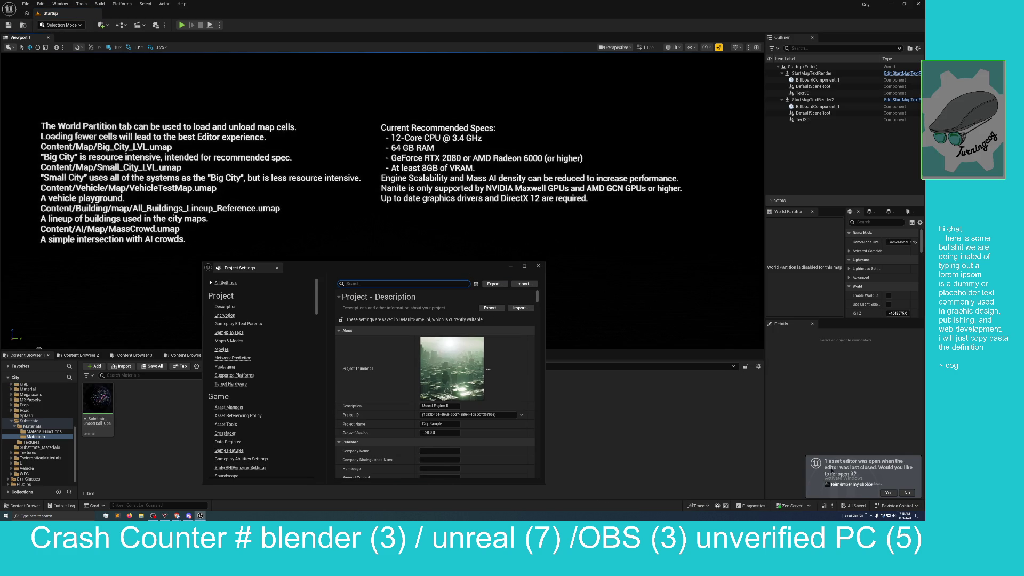
- Accept reopening the asset editor and select M_Substrate_ShaderBall_Opal
{"action": "left_click", "coordinate": [906, 493]}
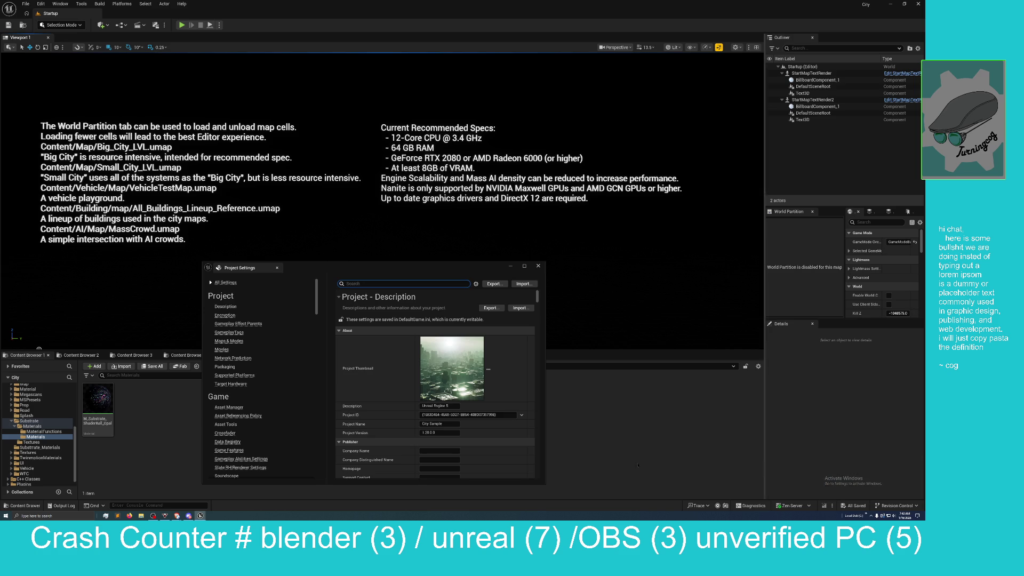
{"action": "left_click", "coordinate": [101, 411]}
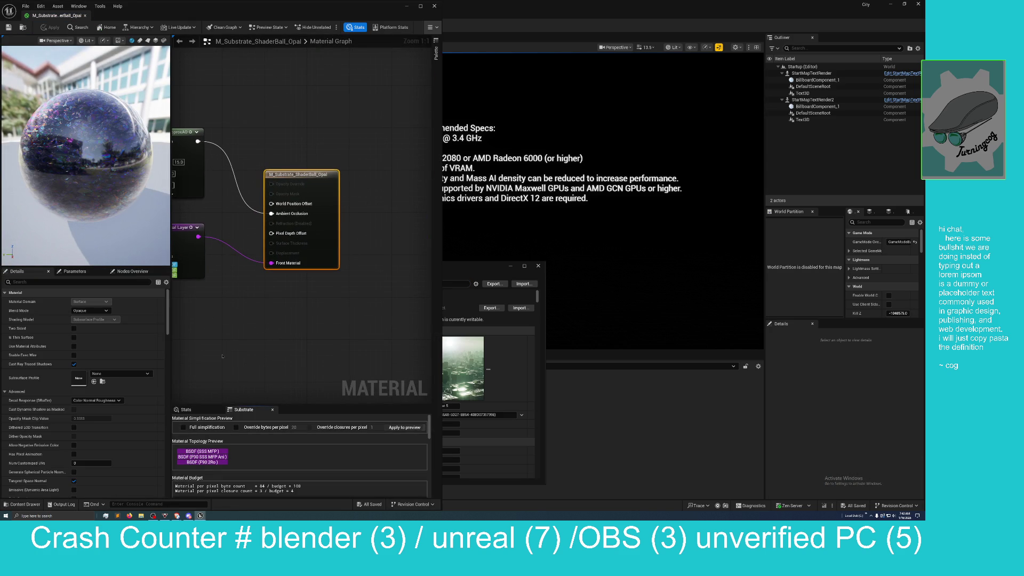
- Maximize the material editor and pan across the grouped node blocks
{"action": "scroll", "coordinate": [267, 403], "scroll_direction": "down", "scroll_amount": 1}
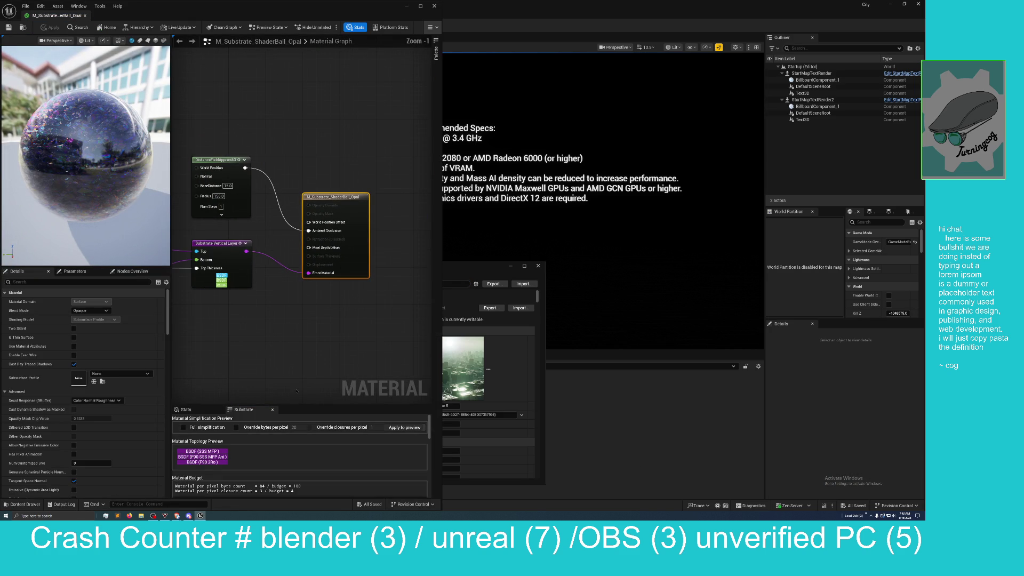
{"action": "scroll", "coordinate": [270, 352], "scroll_direction": "down", "scroll_amount": 4}
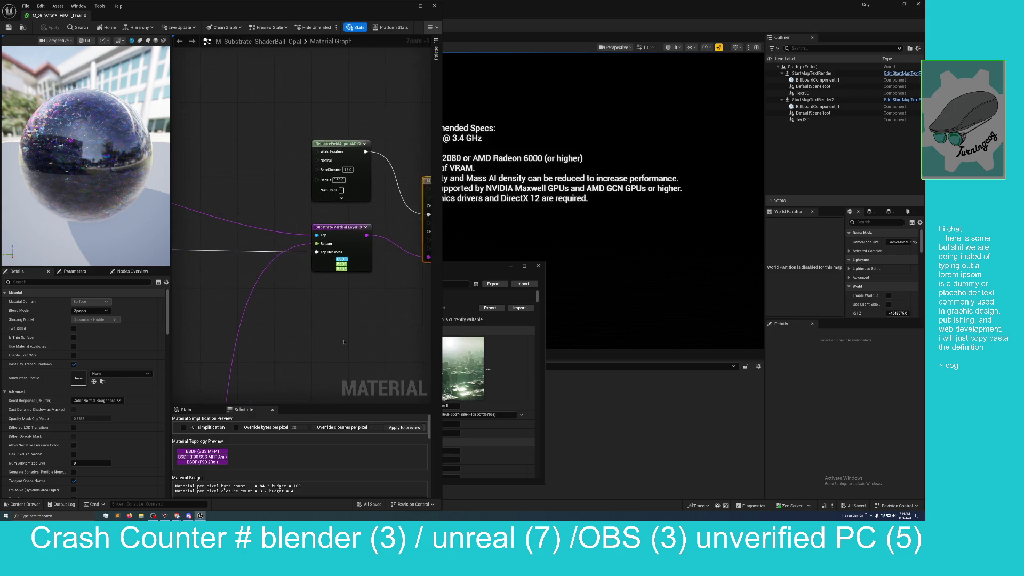
{"action": "mouse_move", "coordinate": [314, 11]}
{"action": "left_mouse_down"}
{"action": "mouse_move", "coordinate": [349, 114]}
{"action": "mouse_move", "coordinate": [352, 2]}
{"action": "left_mouse_up"}
{"action": "scroll", "coordinate": [523, 184], "scroll_direction": "down", "scroll_amount": 2}
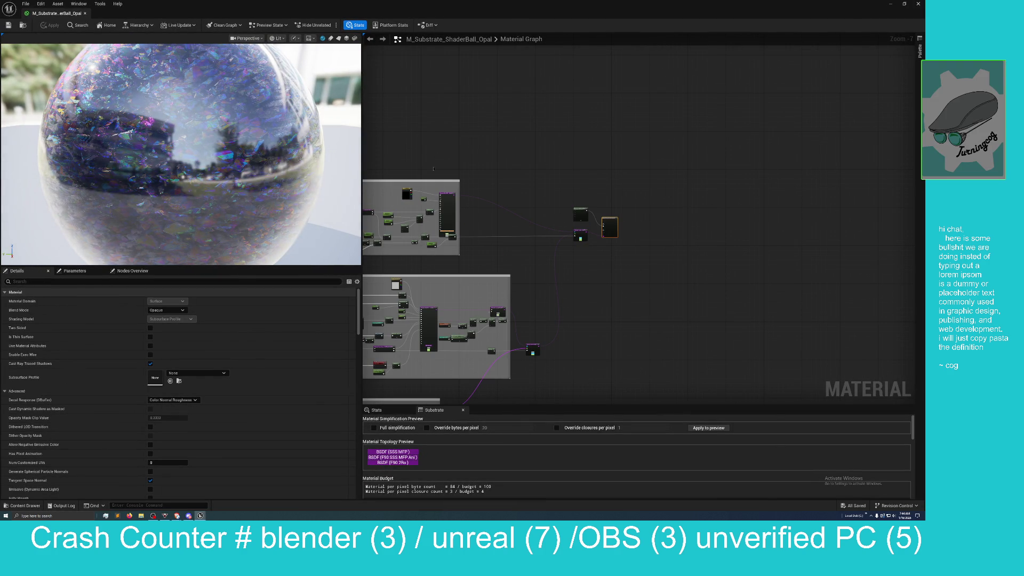
{"action": "mouse_move", "coordinate": [433, 169]}
{"action": "left_mouse_down"}
{"action": "mouse_move", "coordinate": [590, 126]}
{"action": "mouse_move", "coordinate": [752, 112]}
{"action": "left_mouse_up"}
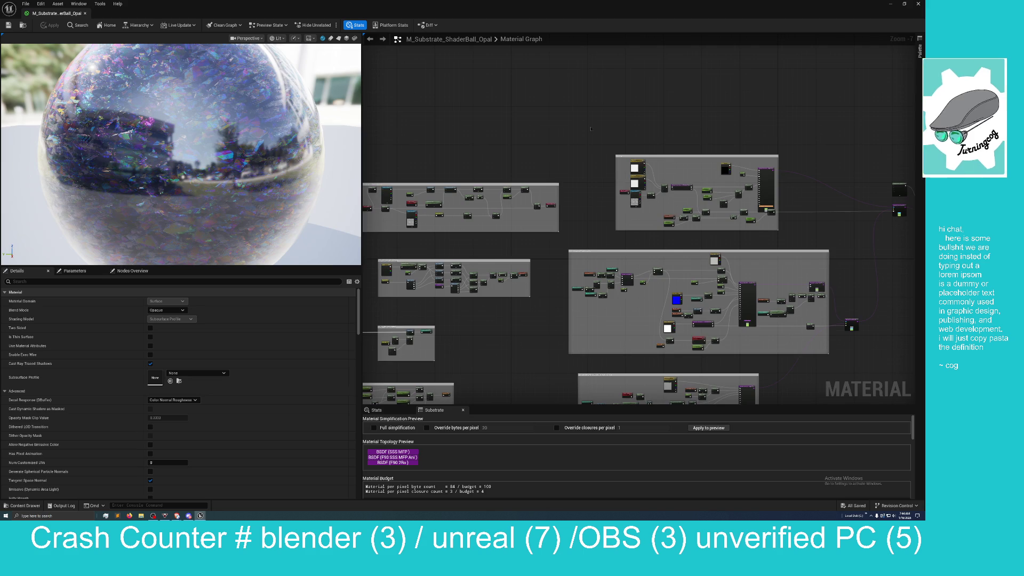
{"action": "left_click_drag", "start_coordinate": [591, 128], "coordinate": [721, 124]}
{"action": "left_click_drag", "start_coordinate": [602, 130], "coordinate": [665, 113]}
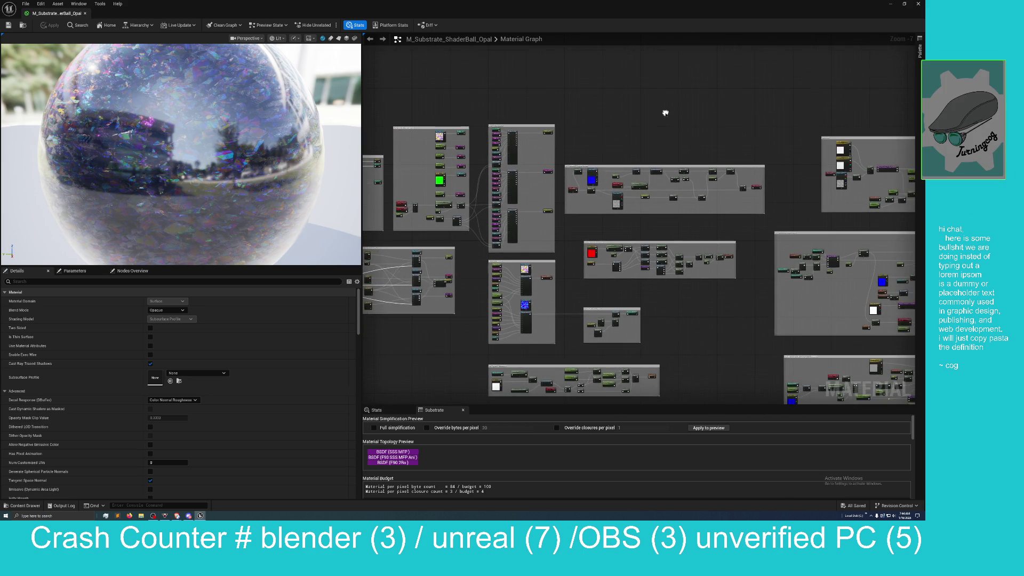
{"action": "scroll", "coordinate": [665, 112], "scroll_direction": "down", "scroll_amount": 3}
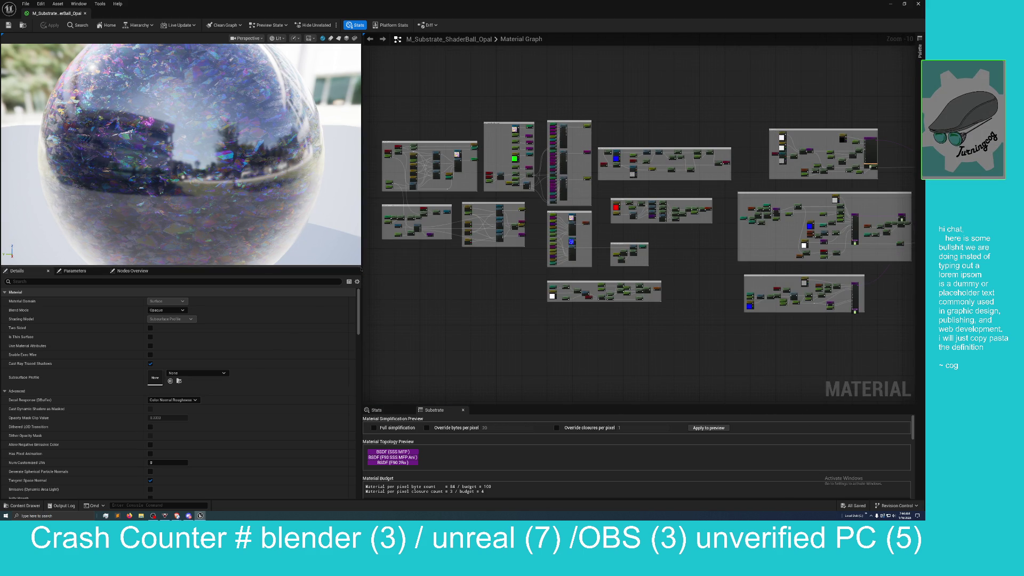
- Enlarge the graph area and zoom in on the Vertical Layer and output nodes
{"action": "left_click_drag", "start_coordinate": [361, 268], "coordinate": [216, 268]}
{"action": "mouse_move", "coordinate": [307, 279]}
{"action": "left_mouse_down"}
{"action": "mouse_move", "coordinate": [374, 338]}
{"action": "mouse_move", "coordinate": [370, 384]}
{"action": "mouse_move", "coordinate": [346, 326]}
{"action": "left_mouse_up"}
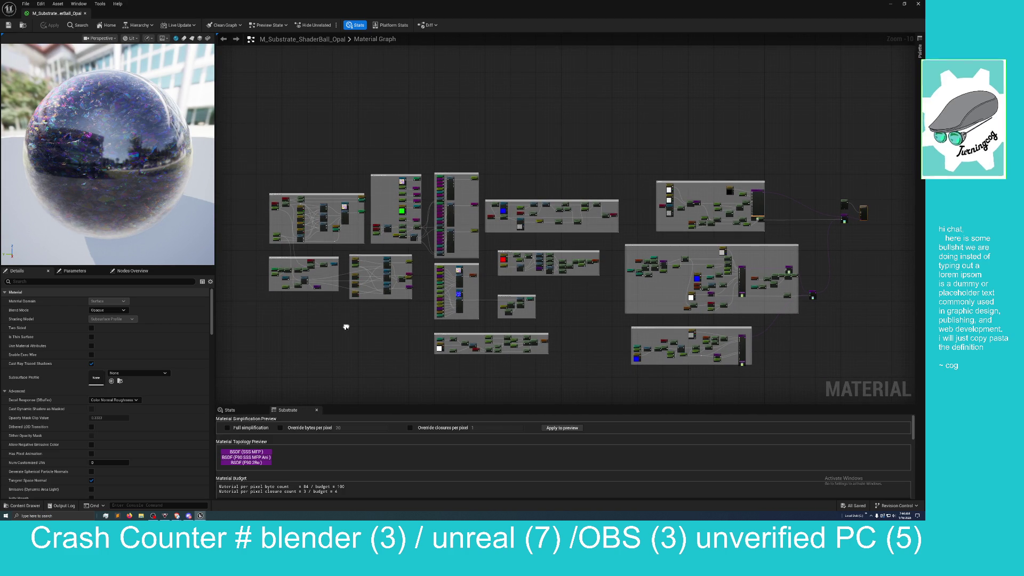
{"action": "mouse_move", "coordinate": [809, 293]}
{"action": "left_mouse_down"}
{"action": "mouse_move", "coordinate": [561, 297]}
{"action": "mouse_move", "coordinate": [400, 271]}
{"action": "left_mouse_up"}
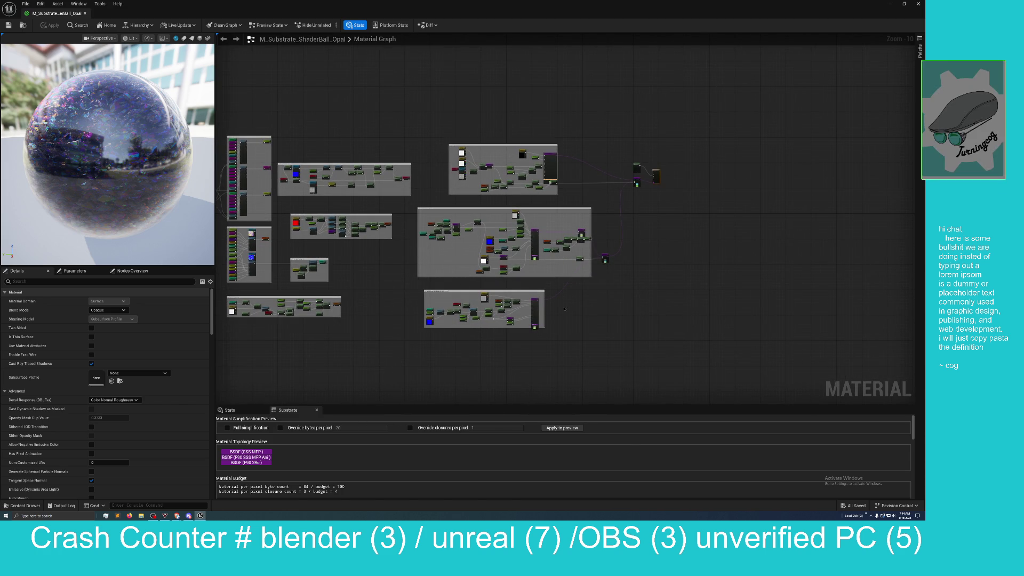
{"action": "mouse_move", "coordinate": [576, 310]}
{"action": "left_mouse_down"}
{"action": "mouse_move", "coordinate": [579, 295]}
{"action": "mouse_move", "coordinate": [554, 322]}
{"action": "left_mouse_up"}
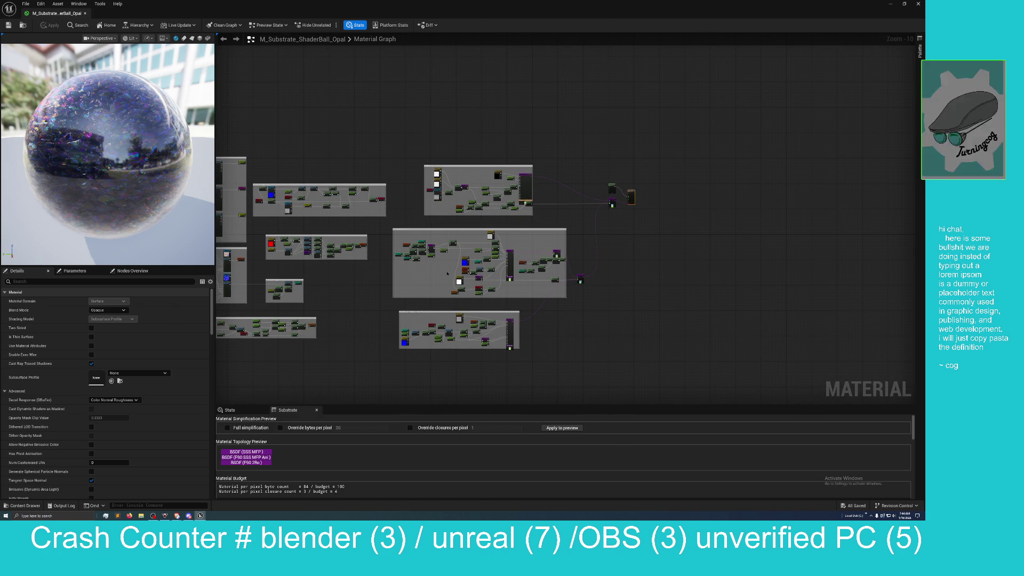
{"action": "scroll", "coordinate": [606, 233], "scroll_direction": "up", "scroll_amount": 5}
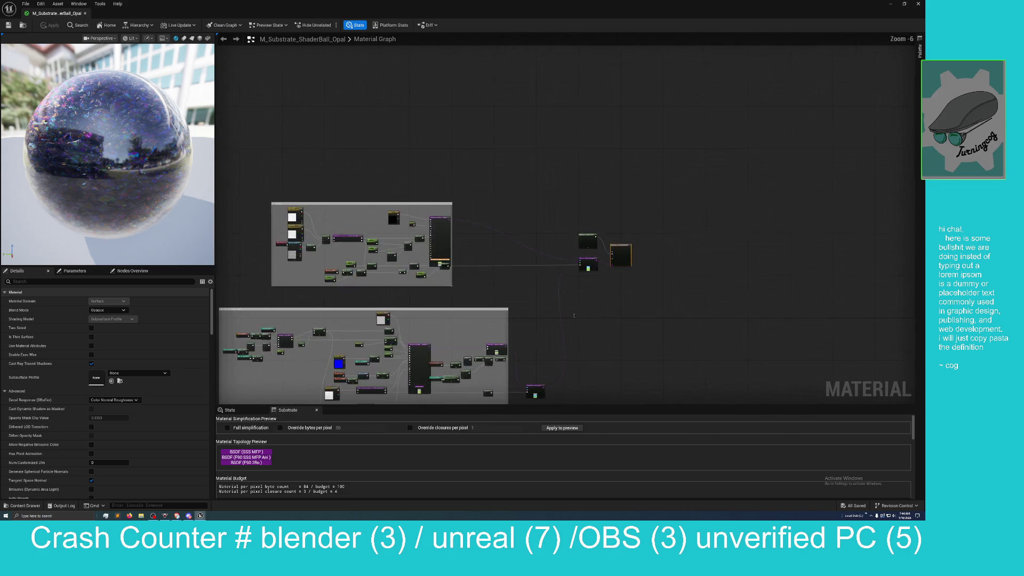
{"action": "mouse_move", "coordinate": [534, 279]}
{"action": "left_mouse_down"}
{"action": "mouse_move", "coordinate": [494, 303]}
{"action": "mouse_move", "coordinate": [469, 295]}
{"action": "mouse_move", "coordinate": [414, 306]}
{"action": "left_mouse_up"}
{"action": "scroll", "coordinate": [501, 299], "scroll_direction": "up", "scroll_amount": 2}
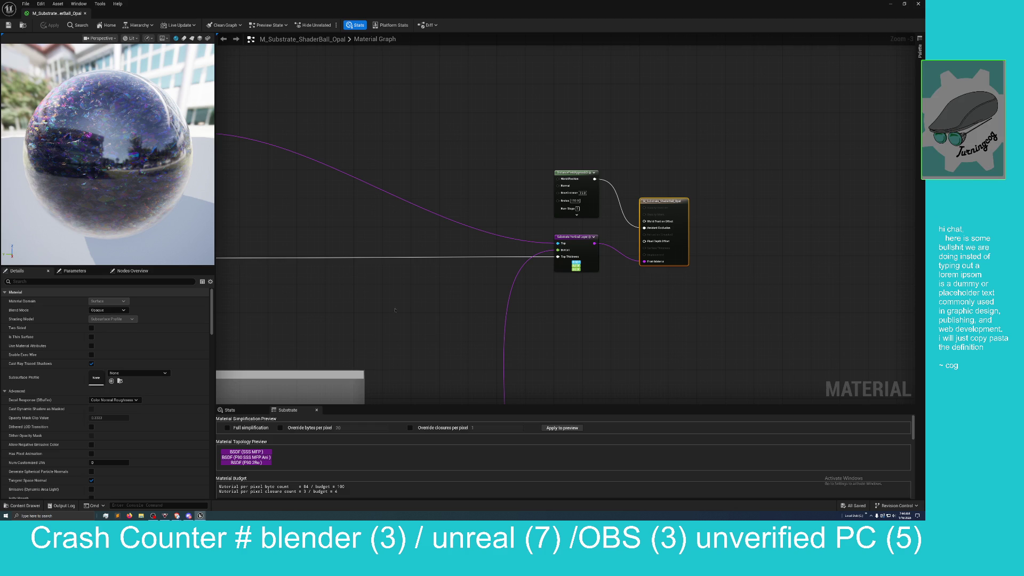
- Pan to the Slab BSDF comment box, then zoom out to the whole Opal graph
{"action": "mouse_move", "coordinate": [395, 310]}
{"action": "left_mouse_down"}
{"action": "mouse_move", "coordinate": [466, 313]}
{"action": "mouse_move", "coordinate": [509, 351]}
{"action": "mouse_move", "coordinate": [596, 346]}
{"action": "left_mouse_up"}
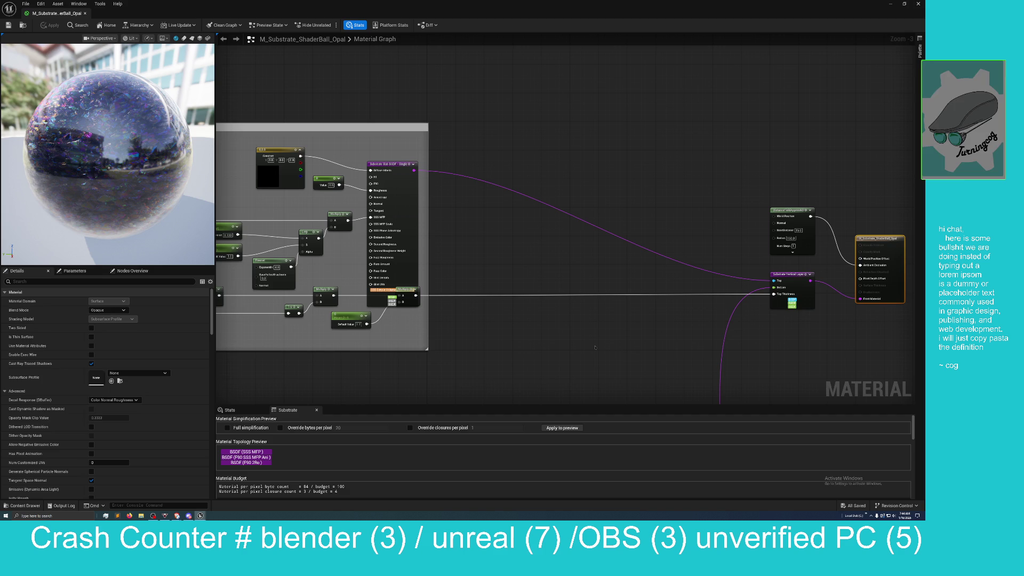
{"action": "left_click_drag", "start_coordinate": [538, 350], "coordinate": [576, 361]}
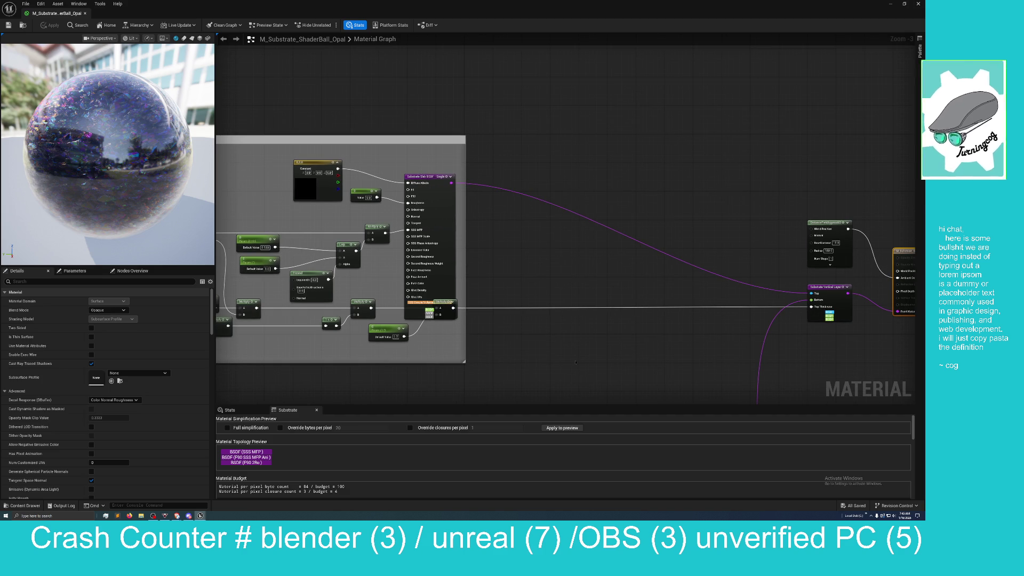
{"action": "scroll", "coordinate": [575, 362], "scroll_direction": "down", "scroll_amount": 1}
{"action": "left_click_drag", "start_coordinate": [501, 363], "coordinate": [556, 343]}
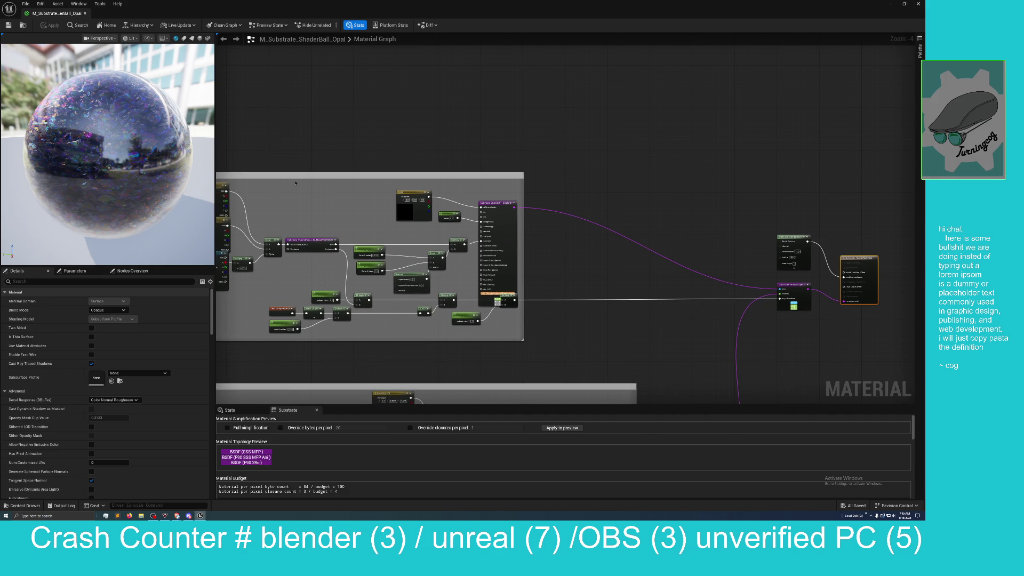
{"action": "left_click_drag", "start_coordinate": [354, 120], "coordinate": [441, 99]}
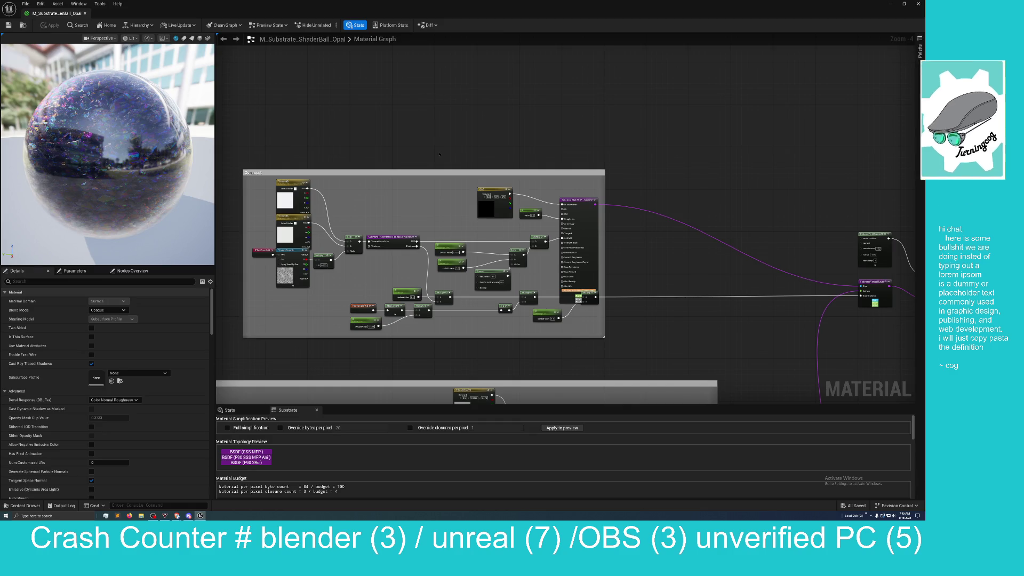
{"action": "scroll", "coordinate": [439, 155], "scroll_direction": "up", "scroll_amount": 1}
{"action": "scroll", "coordinate": [436, 155], "scroll_direction": "down", "scroll_amount": 1}
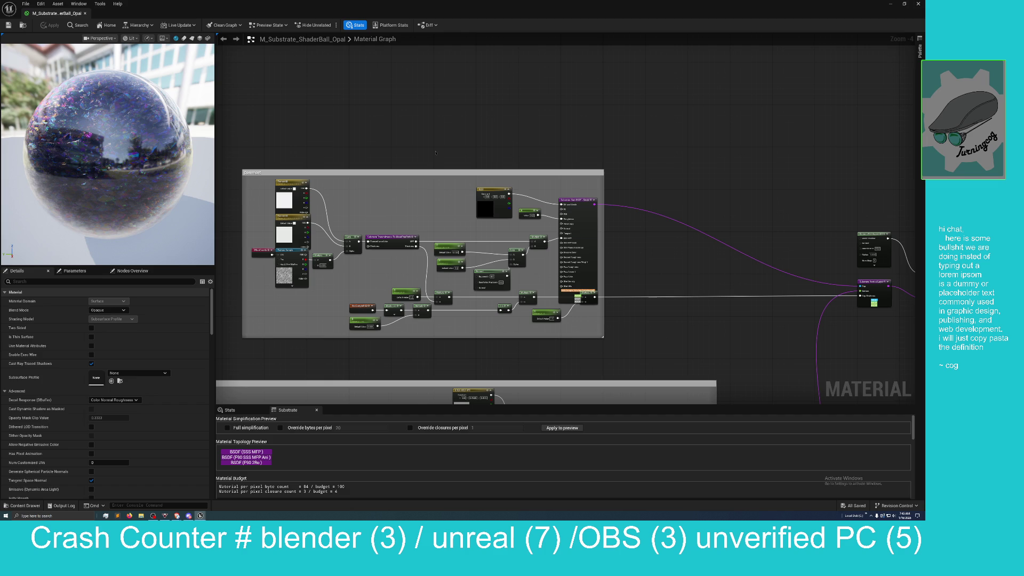
{"action": "scroll", "coordinate": [436, 153], "scroll_direction": "down", "scroll_amount": 4}
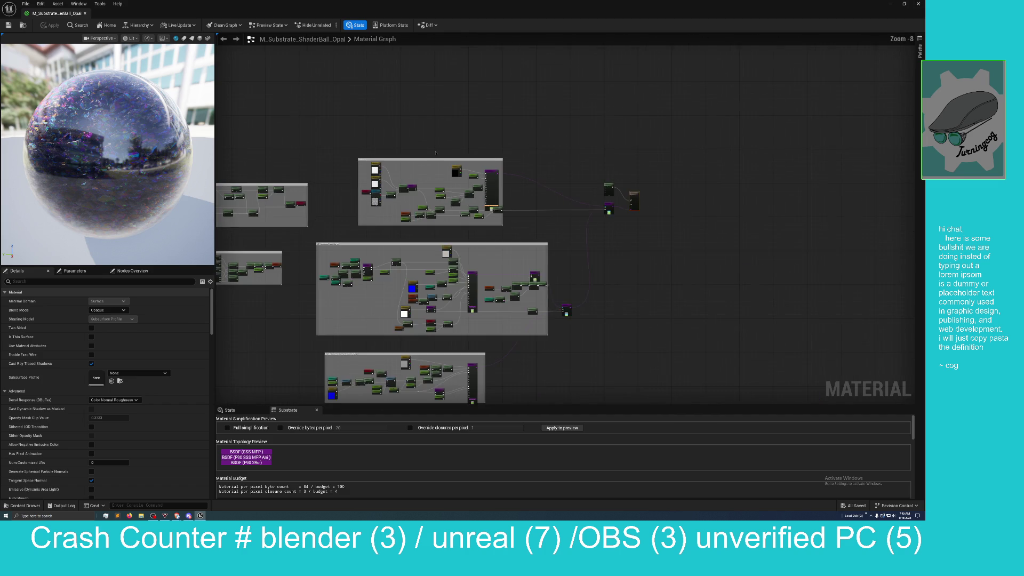
- Zoom out further and recentre the full Opal graph overview
{"action": "scroll", "coordinate": [436, 153], "scroll_direction": "down", "scroll_amount": 3}
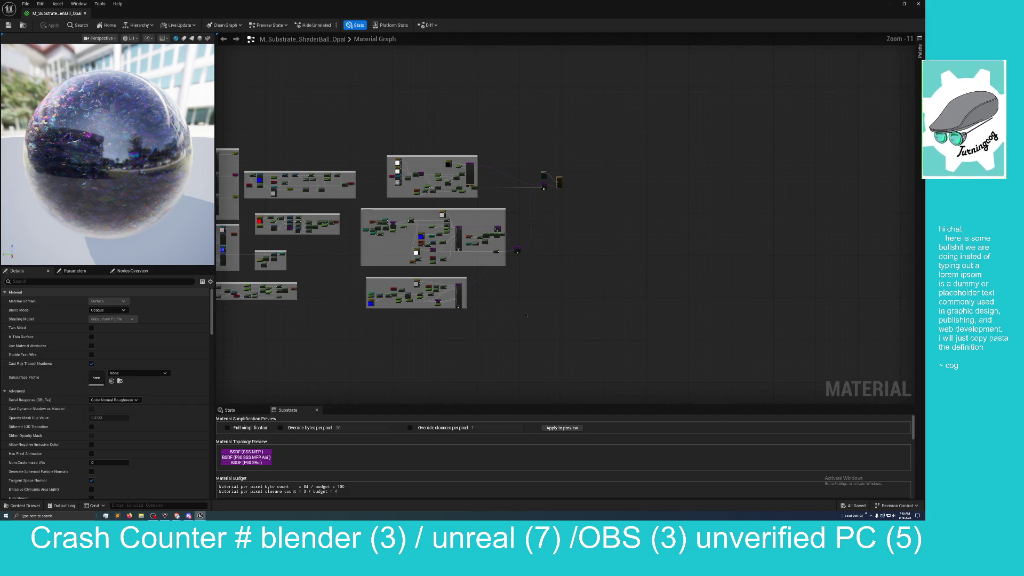
{"action": "scroll", "coordinate": [592, 295], "scroll_direction": "down", "scroll_amount": 1}
{"action": "mouse_move", "coordinate": [592, 268]}
{"action": "left_mouse_down"}
{"action": "mouse_move", "coordinate": [608, 331]}
{"action": "mouse_move", "coordinate": [661, 357]}
{"action": "mouse_move", "coordinate": [663, 368]}
{"action": "mouse_move", "coordinate": [634, 377]}
{"action": "left_mouse_up"}
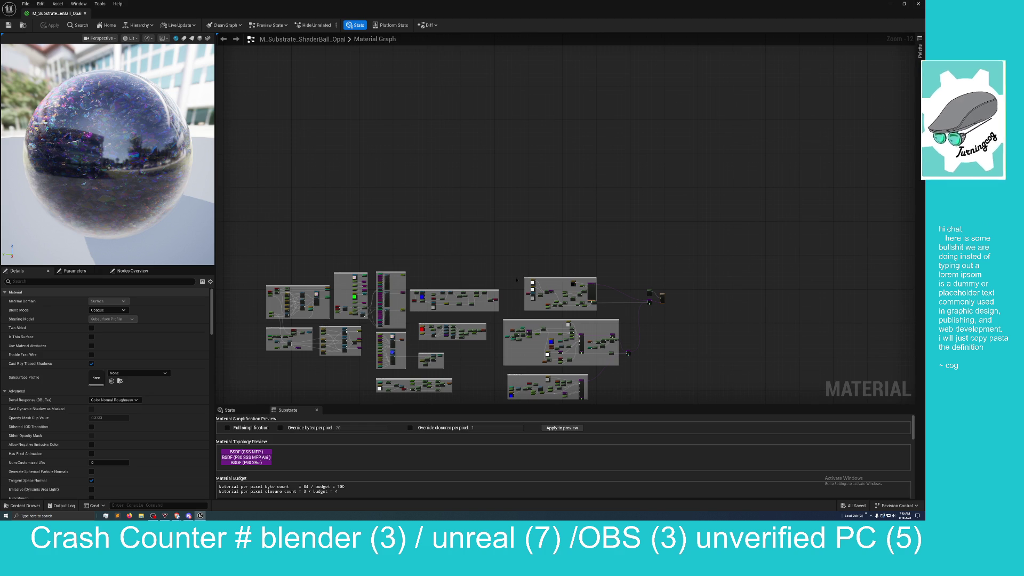
{"action": "mouse_move", "coordinate": [670, 337]}
{"action": "left_mouse_down"}
{"action": "mouse_move", "coordinate": [654, 302]}
{"action": "mouse_move", "coordinate": [609, 304]}
{"action": "mouse_move", "coordinate": [640, 312]}
{"action": "left_mouse_up"}
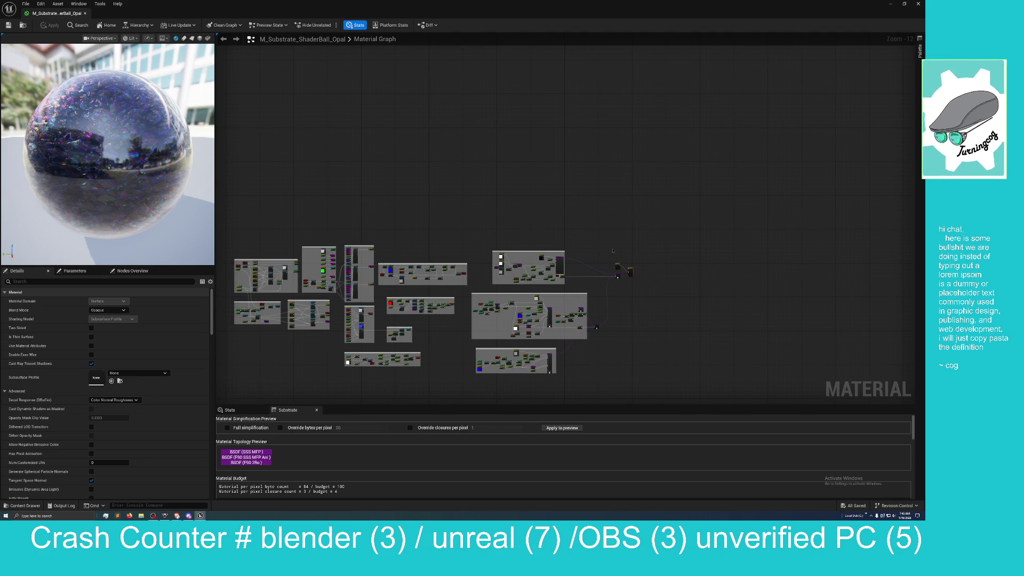
- Zoom in on the Slab BSDF inputs, then pan to the blue and white constants group
{"action": "scroll", "coordinate": [671, 329], "scroll_direction": "up", "scroll_amount": 7}
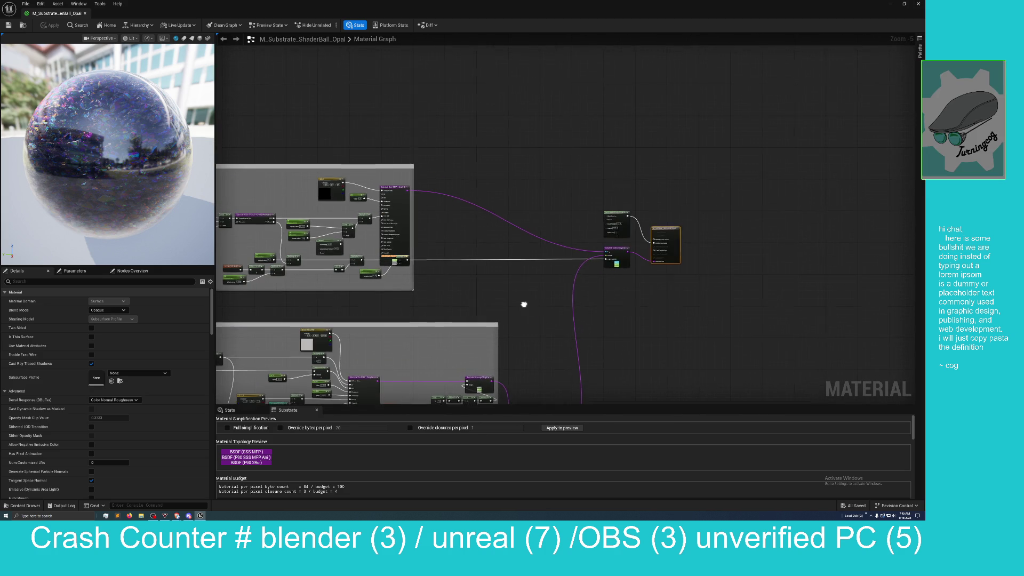
{"action": "scroll", "coordinate": [523, 299], "scroll_direction": "up", "scroll_amount": 3}
{"action": "mouse_move", "coordinate": [579, 353]}
{"action": "left_mouse_down"}
{"action": "mouse_move", "coordinate": [560, 324]}
{"action": "mouse_move", "coordinate": [814, 370]}
{"action": "mouse_move", "coordinate": [693, 361]}
{"action": "mouse_move", "coordinate": [795, 367]}
{"action": "mouse_move", "coordinate": [592, 298]}
{"action": "mouse_move", "coordinate": [377, 268]}
{"action": "mouse_move", "coordinate": [547, 298]}
{"action": "left_mouse_up"}
{"action": "scroll", "coordinate": [547, 298], "scroll_direction": "down", "scroll_amount": 2}
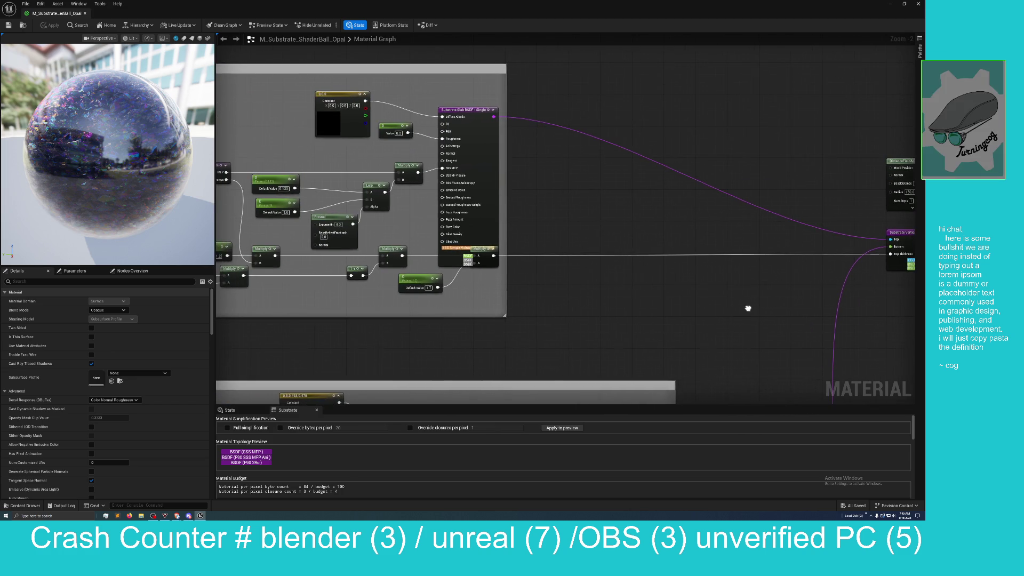
{"action": "scroll", "coordinate": [745, 304], "scroll_direction": "up", "scroll_amount": 2}
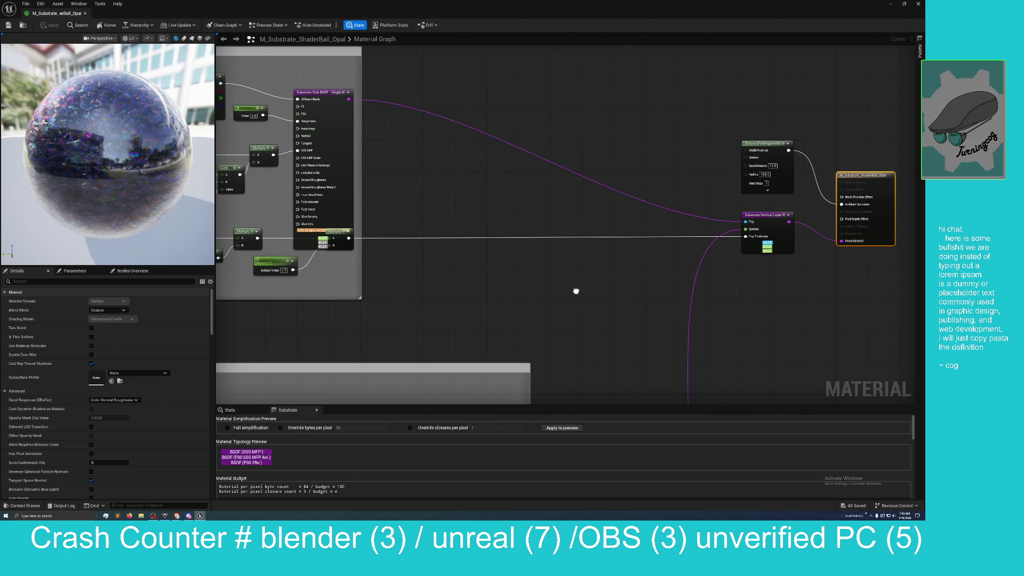
{"action": "mouse_move", "coordinate": [576, 291]}
{"action": "left_mouse_down"}
{"action": "mouse_move", "coordinate": [661, 85]}
{"action": "mouse_move", "coordinate": [569, 208]}
{"action": "mouse_move", "coordinate": [454, 399]}
{"action": "left_mouse_up"}
{"action": "scroll", "coordinate": [684, 103], "scroll_direction": "down", "scroll_amount": 1}
{"action": "mouse_move", "coordinate": [650, 148]}
{"action": "left_mouse_down"}
{"action": "mouse_move", "coordinate": [684, 103]}
{"action": "mouse_move", "coordinate": [683, 40]}
{"action": "mouse_move", "coordinate": [679, 97]}
{"action": "mouse_move", "coordinate": [737, 211]}
{"action": "mouse_move", "coordinate": [805, 162]}
{"action": "mouse_move", "coordinate": [888, 188]}
{"action": "mouse_move", "coordinate": [922, 176]}
{"action": "mouse_move", "coordinate": [923, 165]}
{"action": "mouse_move", "coordinate": [923, 175]}
{"action": "left_mouse_up"}
{"action": "mouse_move", "coordinate": [468, 70]}
{"action": "left_mouse_down"}
{"action": "mouse_move", "coordinate": [570, 85]}
{"action": "mouse_move", "coordinate": [531, 77]}
{"action": "left_mouse_up"}
- Zoom into the Bottom With Env Lookup node group
{"action": "scroll", "coordinate": [530, 77], "scroll_direction": "down", "scroll_amount": 2}
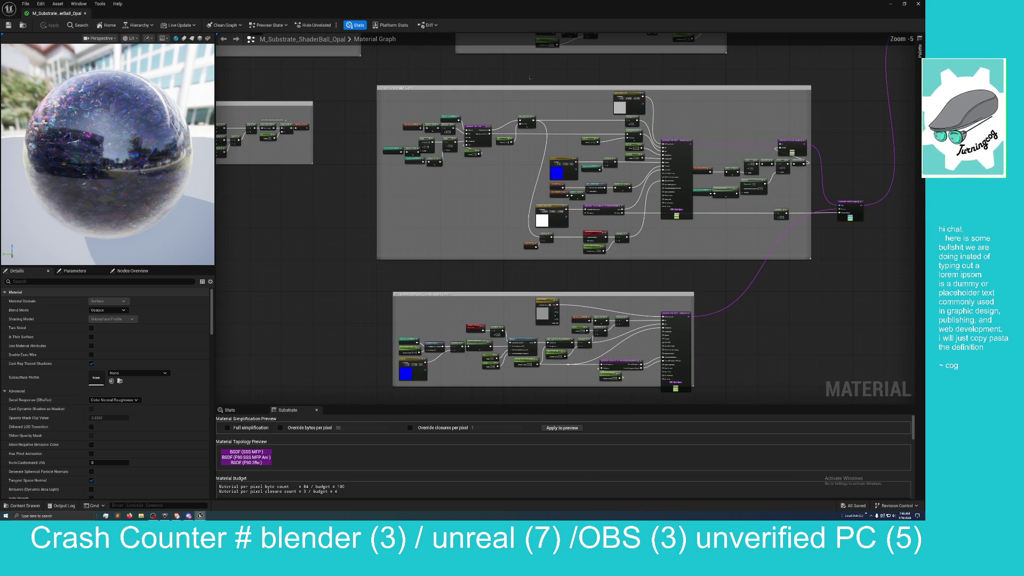
{"action": "mouse_move", "coordinate": [387, 283]}
{"action": "left_mouse_down"}
{"action": "mouse_move", "coordinate": [316, 206]}
{"action": "mouse_move", "coordinate": [315, 155]}
{"action": "mouse_move", "coordinate": [302, 147]}
{"action": "left_mouse_up"}
{"action": "scroll", "coordinate": [350, 247], "scroll_direction": "up", "scroll_amount": 3}
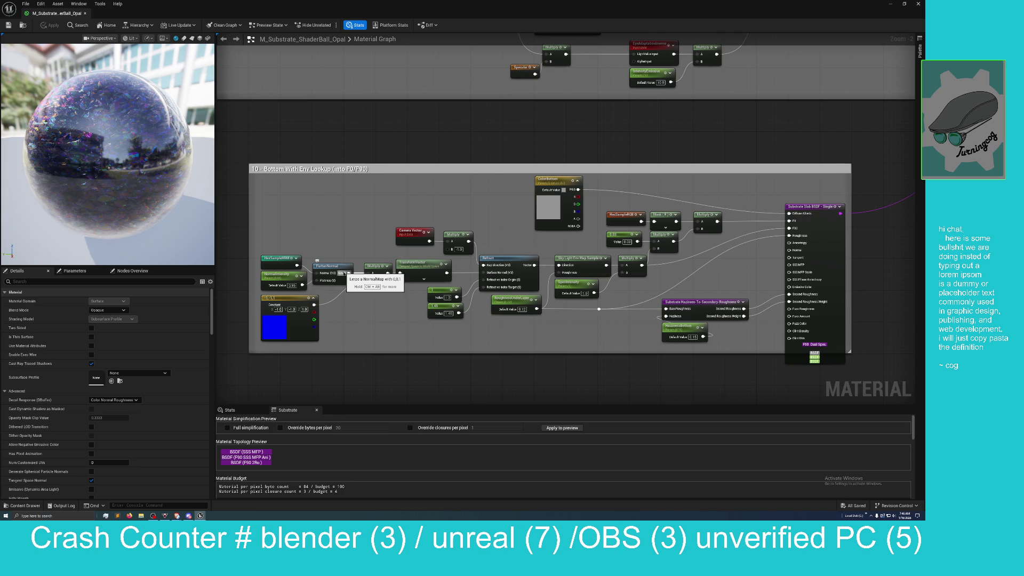
{"action": "mouse_move", "coordinate": [644, 132]}
{"action": "left_mouse_down"}
{"action": "mouse_move", "coordinate": [642, 151]}
{"action": "mouse_move", "coordinate": [643, 142]}
{"action": "mouse_move", "coordinate": [558, 185]}
{"action": "mouse_move", "coordinate": [538, 139]}
{"action": "mouse_move", "coordinate": [526, 144]}
{"action": "mouse_move", "coordinate": [549, 151]}
{"action": "mouse_move", "coordinate": [545, 144]}
{"action": "mouse_move", "coordinate": [446, 101]}
{"action": "mouse_move", "coordinate": [441, 155]}
{"action": "mouse_move", "coordinate": [402, 126]}
{"action": "mouse_move", "coordinate": [407, 76]}
{"action": "left_mouse_up"}
{"action": "mouse_move", "coordinate": [494, 317]}
{"action": "left_mouse_down"}
{"action": "mouse_move", "coordinate": [487, 306]}
{"action": "mouse_move", "coordinate": [582, 331]}
{"action": "mouse_move", "coordinate": [720, 319]}
{"action": "left_mouse_up"}
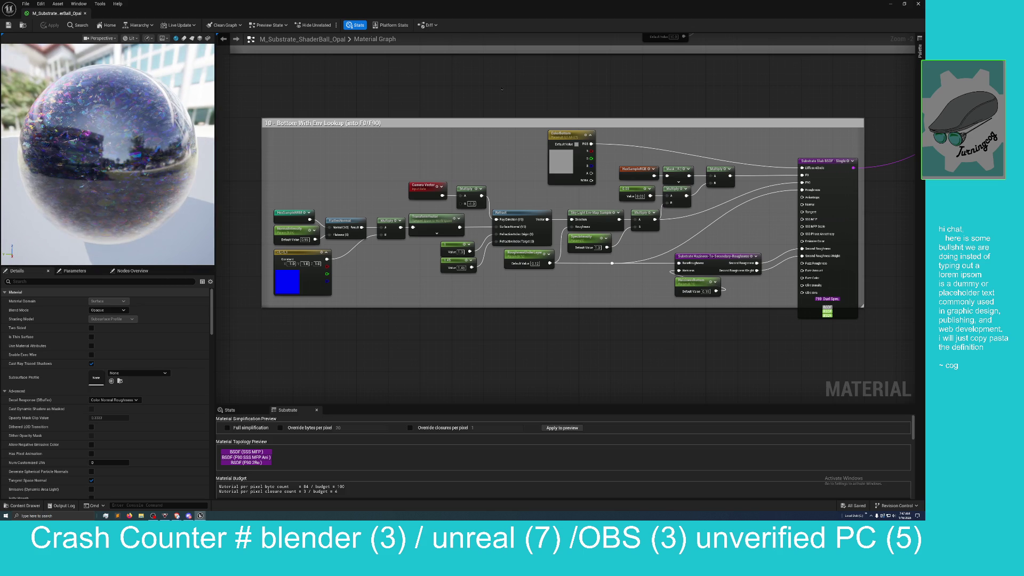
- Pan up to centre the Inclusion Flakes Layer node group
{"action": "left_click_drag", "start_coordinate": [501, 89], "coordinate": [393, 212]}
{"action": "scroll", "coordinate": [394, 213], "scroll_direction": "down", "scroll_amount": 2}
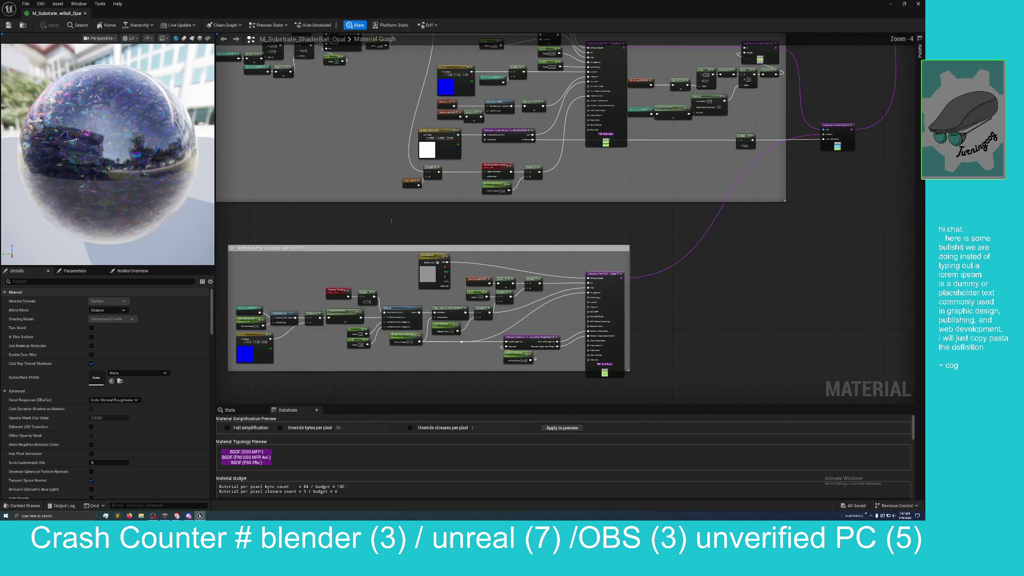
{"action": "mouse_move", "coordinate": [360, 177]}
{"action": "left_mouse_down"}
{"action": "mouse_move", "coordinate": [379, 303]}
{"action": "mouse_move", "coordinate": [392, 327]}
{"action": "mouse_move", "coordinate": [370, 344]}
{"action": "left_mouse_up"}
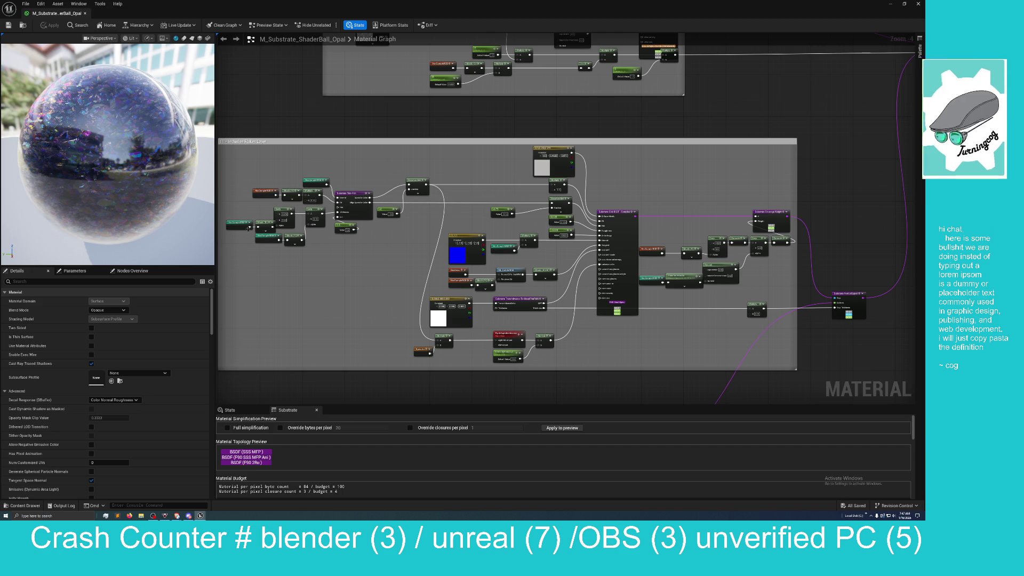
- Preview only the HexSampleNRM node's output on the sphere and orbit it
{"action": "left_click", "coordinate": [235, 222]}
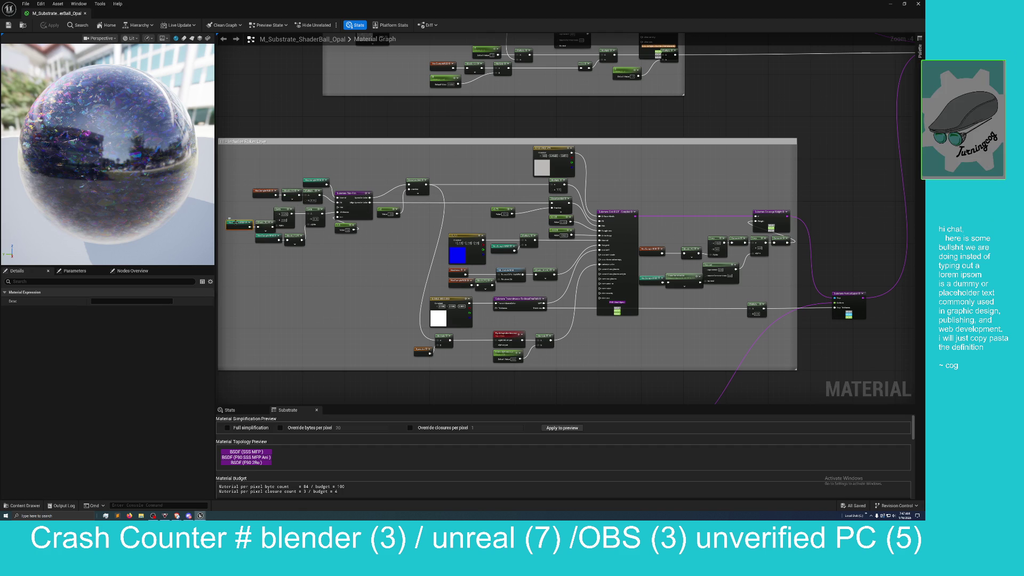
{"action": "right_click", "coordinate": [237, 222]}
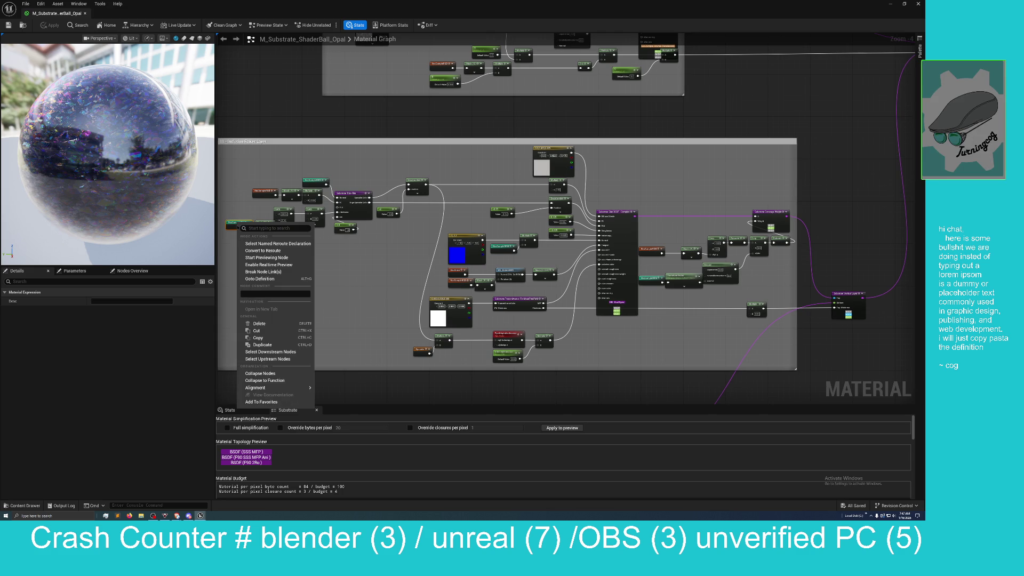
{"action": "left_click", "coordinate": [272, 259]}
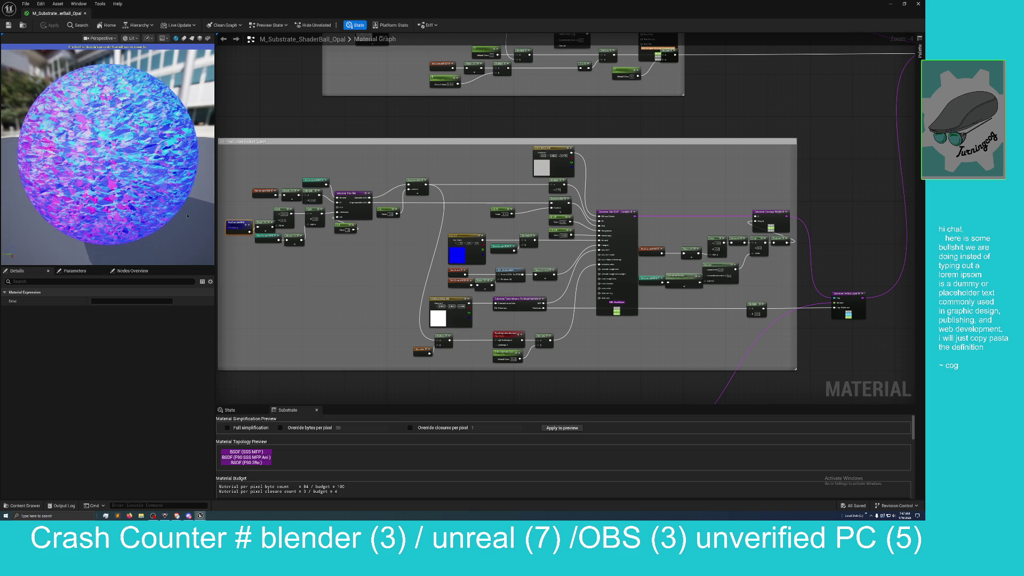
{"action": "mouse_move", "coordinate": [106, 155]}
{"action": "left_mouse_down"}
{"action": "mouse_move", "coordinate": [138, 156]}
{"action": "mouse_move", "coordinate": [160, 179]}
{"action": "mouse_move", "coordinate": [176, 180]}
{"action": "left_mouse_up"}
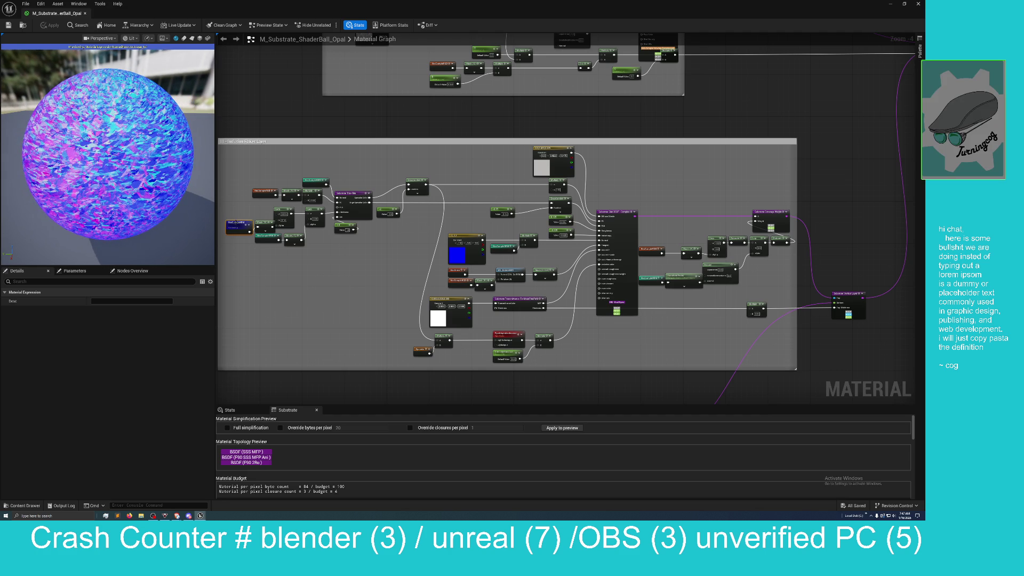
- Enable Realtime Preview and zoom in on the HexSampleRGB nodes
{"action": "right_click", "coordinate": [237, 225]}
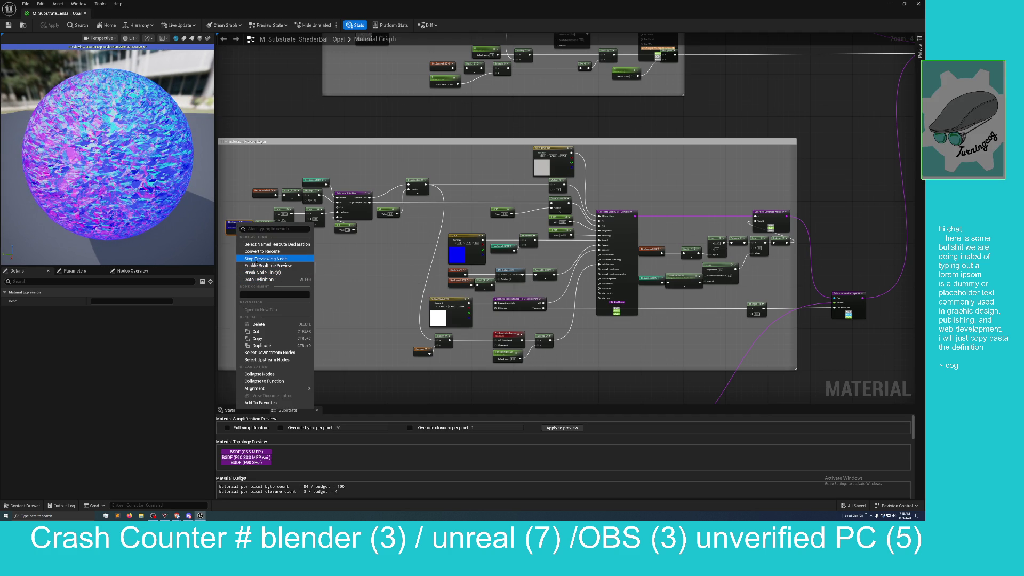
{"action": "left_click", "coordinate": [257, 266]}
{"action": "scroll", "coordinate": [290, 275], "scroll_direction": "up", "scroll_amount": 1}
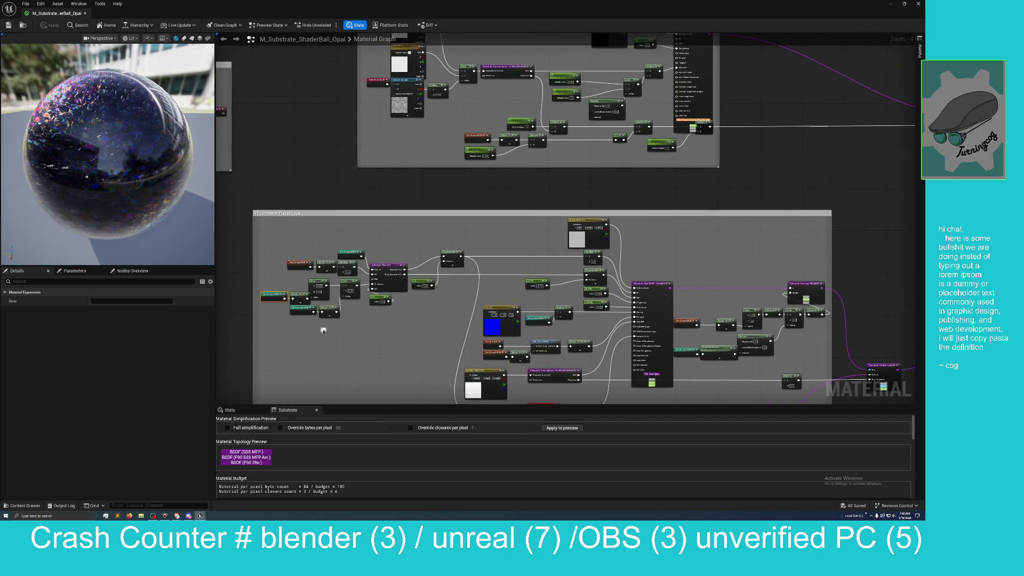
{"action": "scroll", "coordinate": [274, 275], "scroll_direction": "up", "scroll_amount": 1}
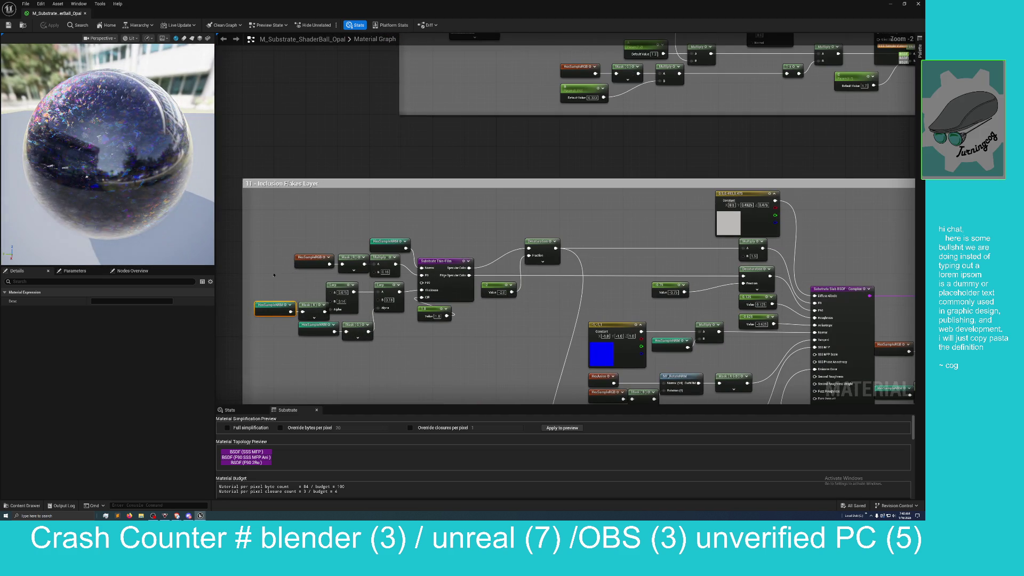
{"action": "right_click", "coordinate": [304, 258]}
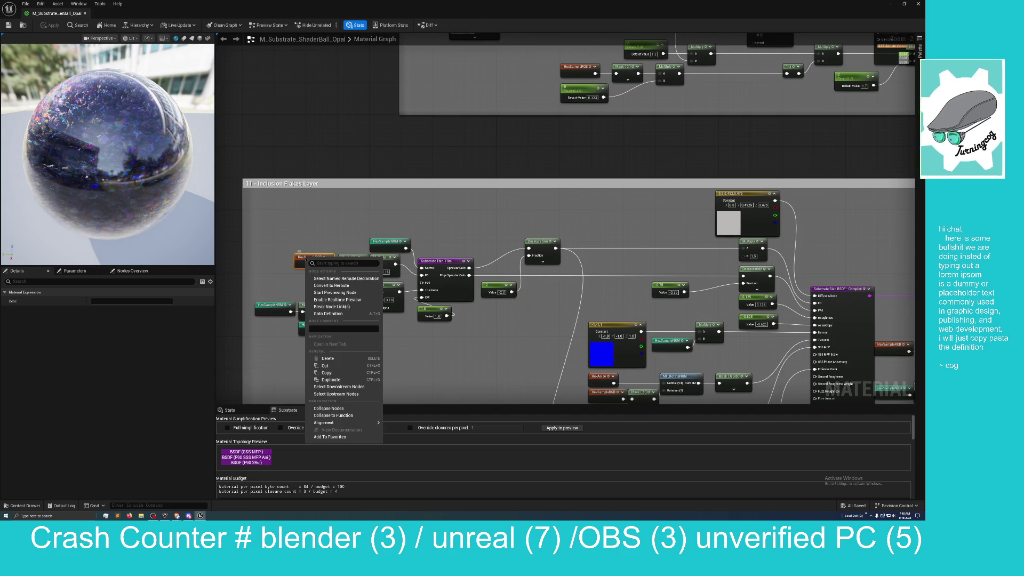
{"action": "left_click_drag", "start_coordinate": [365, 214], "coordinate": [320, 213]}
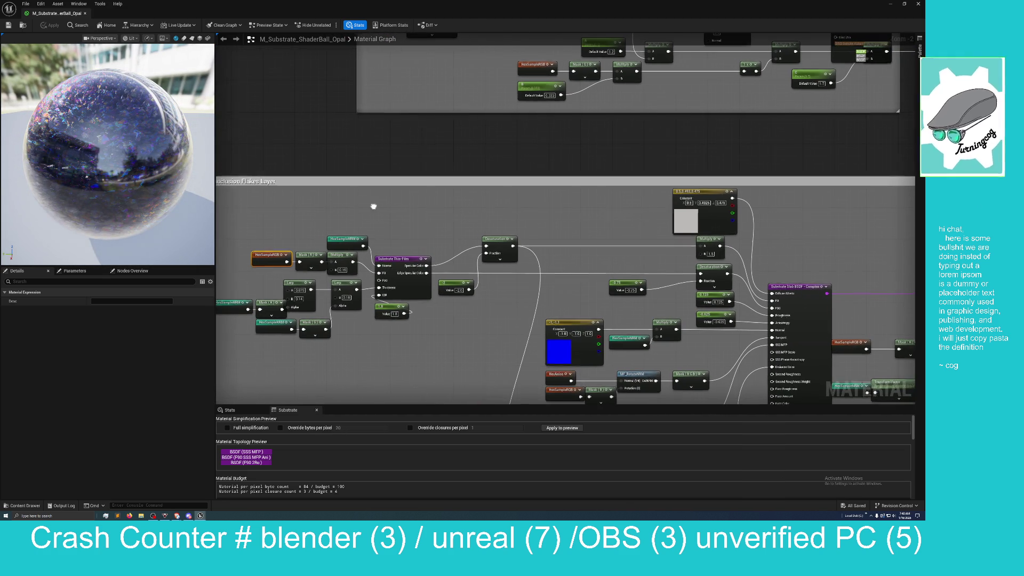
- Pan the Opal graph until the Substrate Vertical Layer node and Front Material output both show
{"action": "mouse_move", "coordinate": [384, 209]}
{"action": "left_mouse_down"}
{"action": "mouse_move", "coordinate": [322, 208]}
{"action": "mouse_move", "coordinate": [343, 169]}
{"action": "mouse_move", "coordinate": [296, 111]}
{"action": "left_mouse_up"}
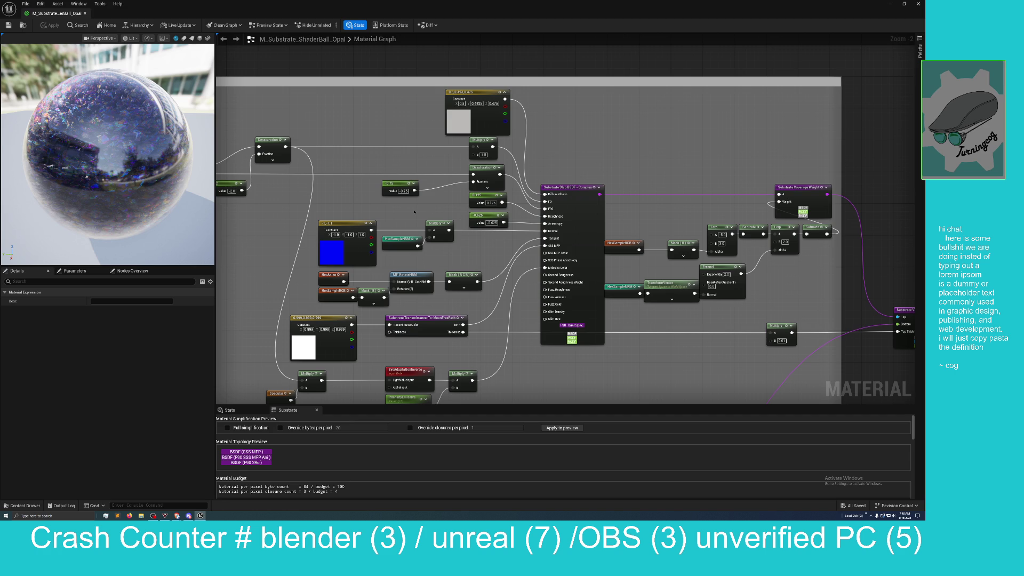
{"action": "mouse_move", "coordinate": [414, 212]}
{"action": "left_mouse_down"}
{"action": "mouse_move", "coordinate": [434, 170]}
{"action": "mouse_move", "coordinate": [442, 185]}
{"action": "left_mouse_up"}
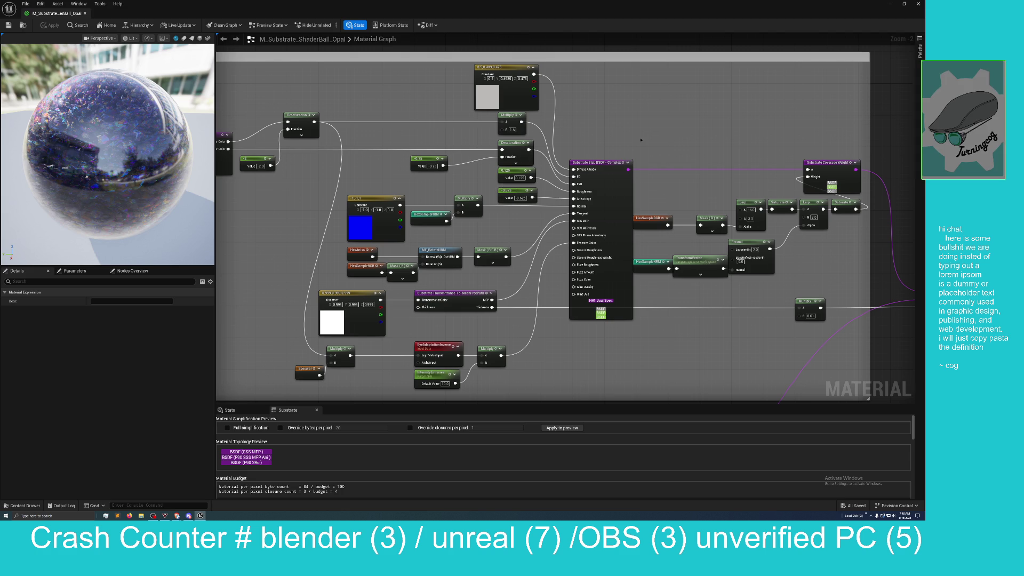
{"action": "mouse_move", "coordinate": [641, 140]}
{"action": "left_mouse_down"}
{"action": "mouse_move", "coordinate": [458, 137]}
{"action": "mouse_move", "coordinate": [469, 148]}
{"action": "mouse_move", "coordinate": [407, 107]}
{"action": "left_mouse_up"}
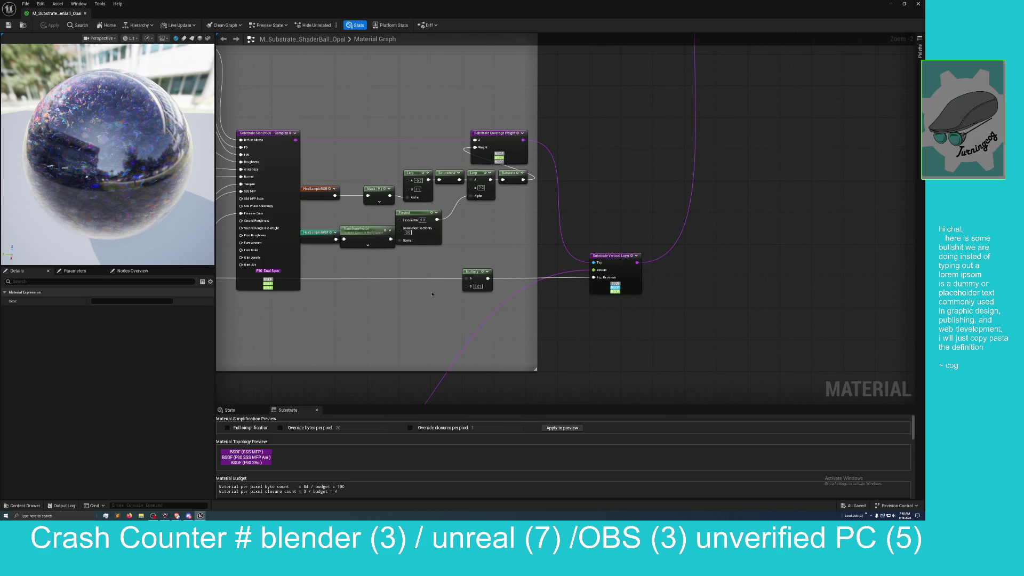
{"action": "mouse_move", "coordinate": [432, 294]}
{"action": "left_mouse_down"}
{"action": "mouse_move", "coordinate": [427, 268]}
{"action": "mouse_move", "coordinate": [402, 267]}
{"action": "left_mouse_up"}
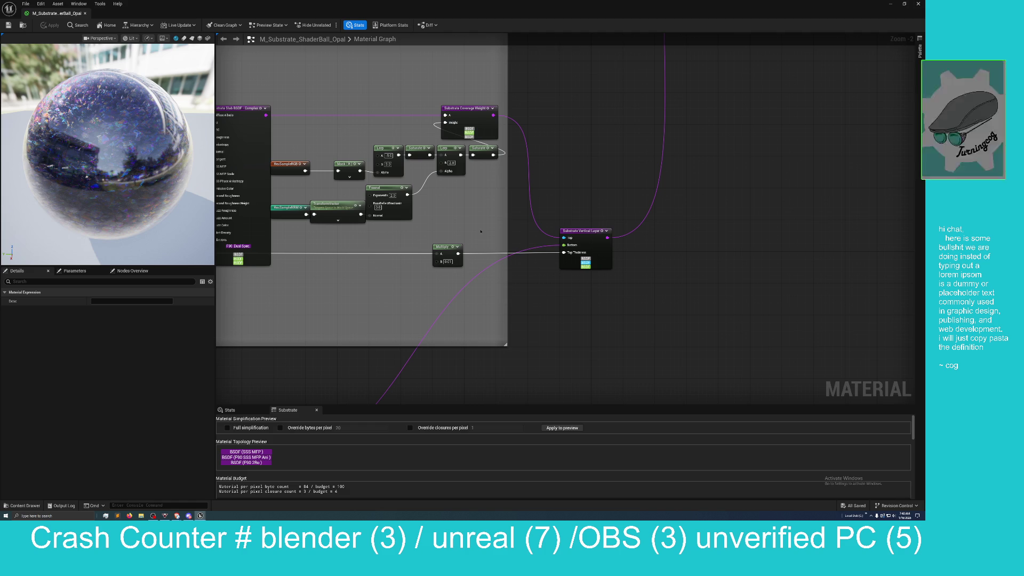
{"action": "mouse_move", "coordinate": [349, 290]}
{"action": "left_mouse_down"}
{"action": "mouse_move", "coordinate": [468, 279]}
{"action": "mouse_move", "coordinate": [678, 286]}
{"action": "left_mouse_up"}
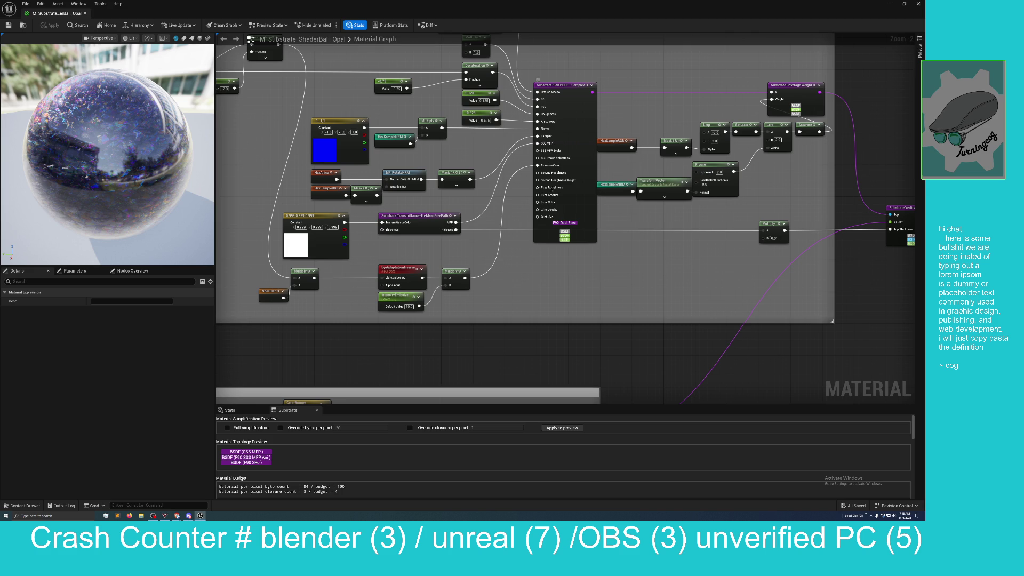
{"action": "mouse_move", "coordinate": [524, 153]}
{"action": "left_mouse_down"}
{"action": "mouse_move", "coordinate": [418, 149]}
{"action": "mouse_move", "coordinate": [391, 137]}
{"action": "left_mouse_up"}
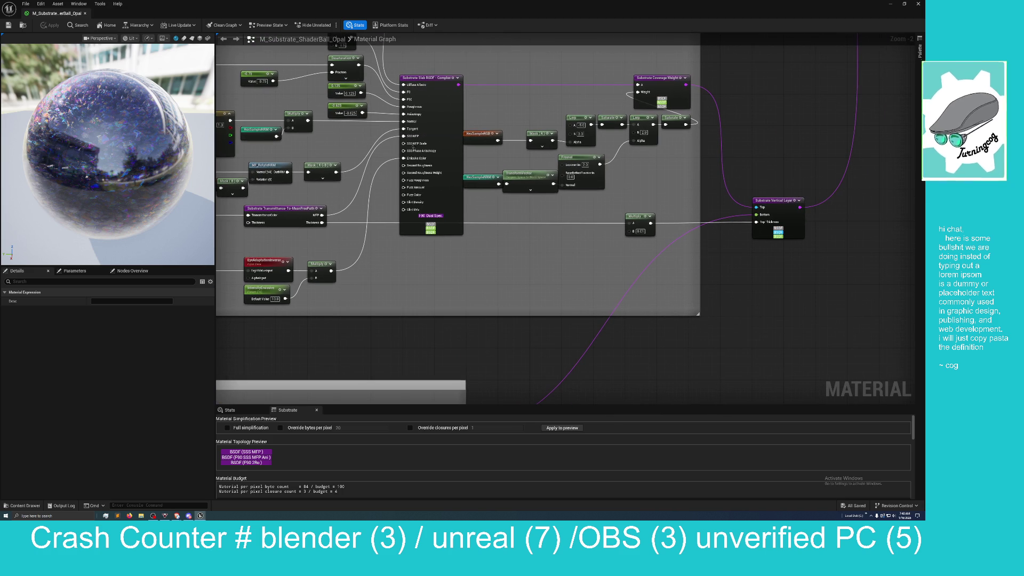
{"action": "left_click_drag", "start_coordinate": [629, 258], "coordinate": [569, 252]}
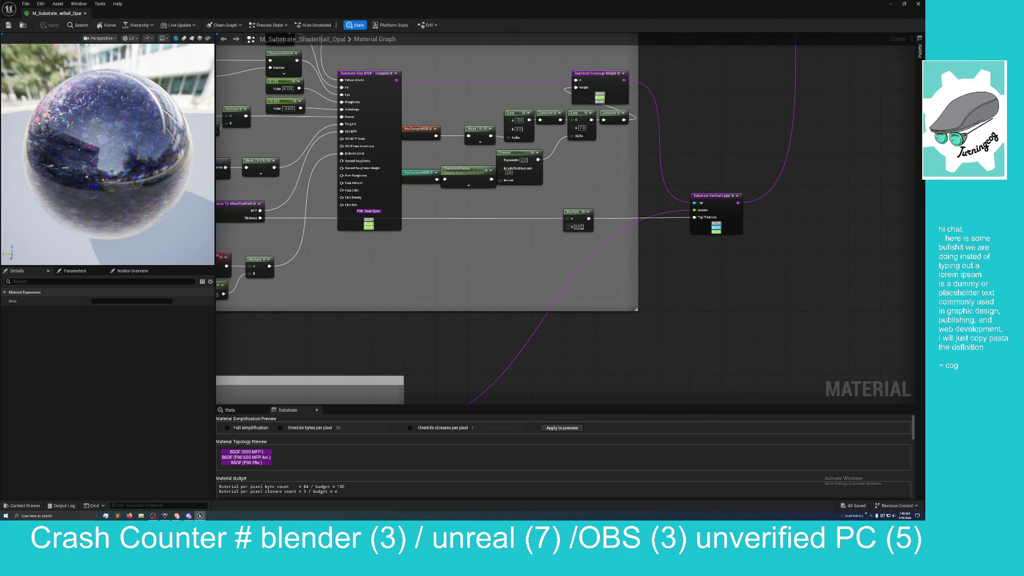
{"action": "mouse_move", "coordinate": [681, 241]}
{"action": "left_mouse_down"}
{"action": "mouse_move", "coordinate": [549, 268]}
{"action": "mouse_move", "coordinate": [597, 354]}
{"action": "mouse_move", "coordinate": [605, 336]}
{"action": "mouse_move", "coordinate": [623, 374]}
{"action": "mouse_move", "coordinate": [617, 339]}
{"action": "mouse_move", "coordinate": [611, 377]}
{"action": "mouse_move", "coordinate": [609, 347]}
{"action": "mouse_move", "coordinate": [606, 355]}
{"action": "left_mouse_up"}
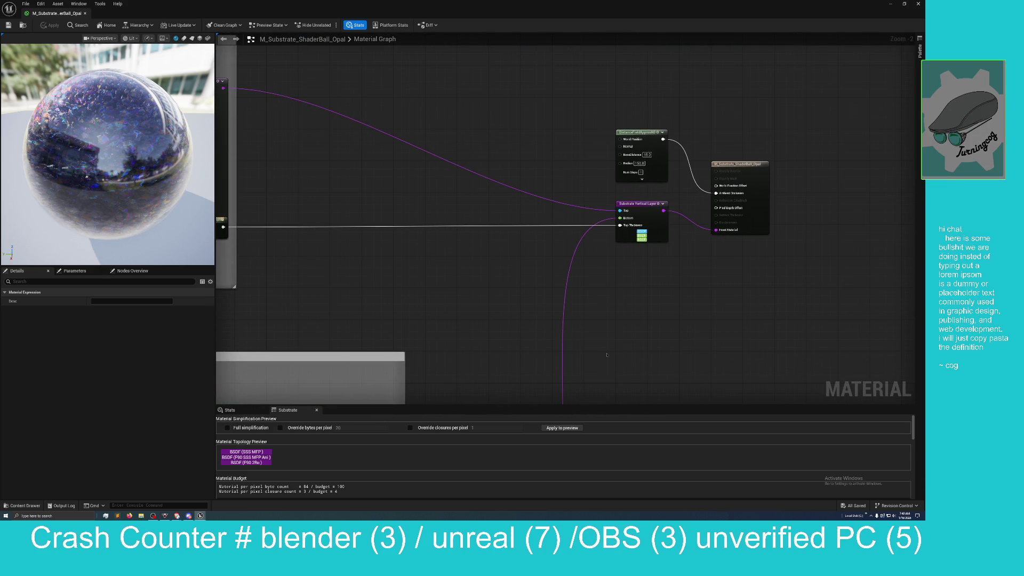
- Zoom out to Zoom -6 and frame the dozen grouped node blocks of the Opal graph
{"action": "mouse_move", "coordinate": [606, 355]}
{"action": "left_mouse_down"}
{"action": "mouse_move", "coordinate": [613, 338]}
{"action": "mouse_move", "coordinate": [585, 368]}
{"action": "mouse_move", "coordinate": [581, 341]}
{"action": "left_mouse_up"}
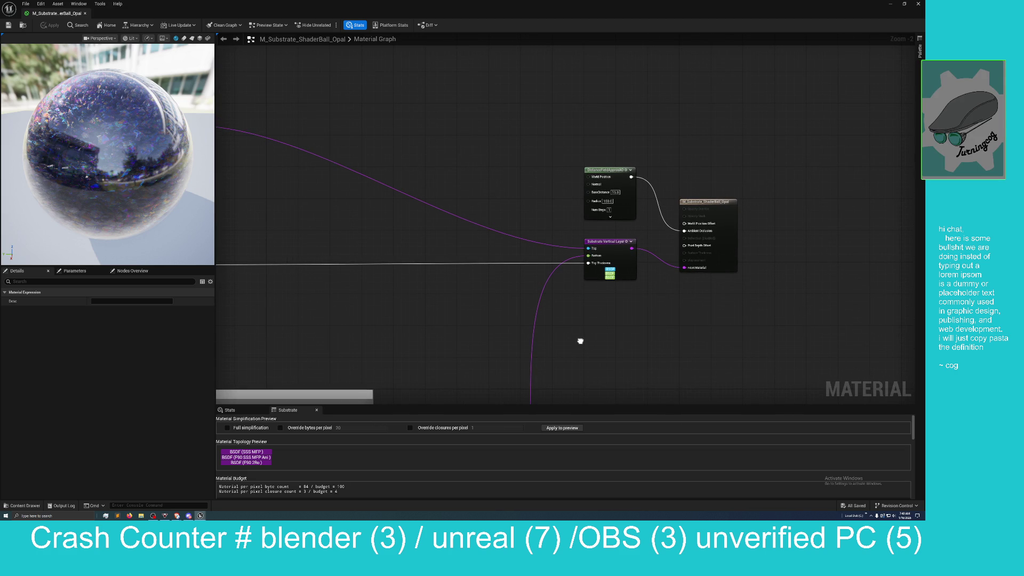
{"action": "left_click_drag", "start_coordinate": [580, 341], "coordinate": [633, 324]}
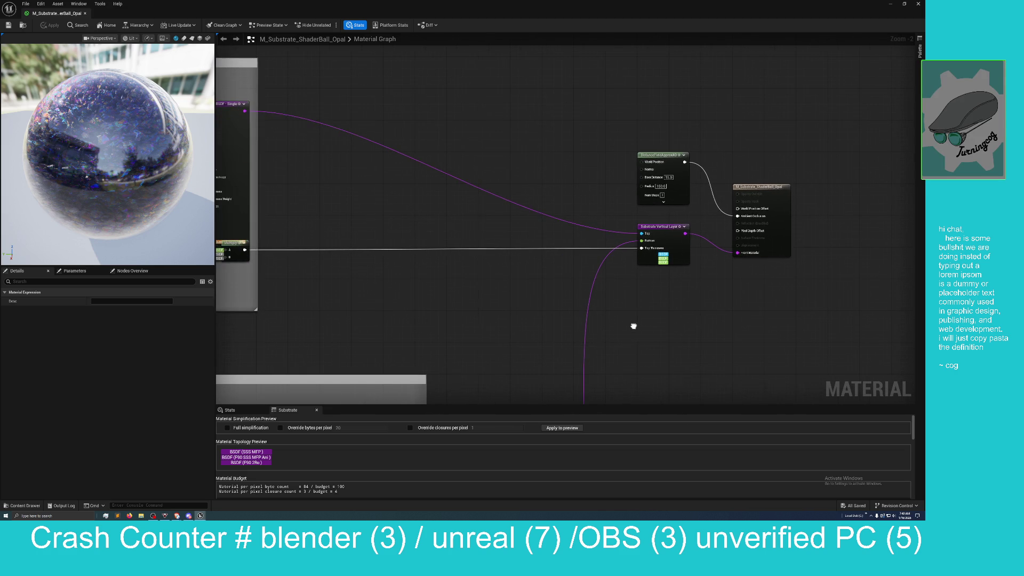
{"action": "scroll", "coordinate": [524, 312], "scroll_direction": "down", "scroll_amount": 4}
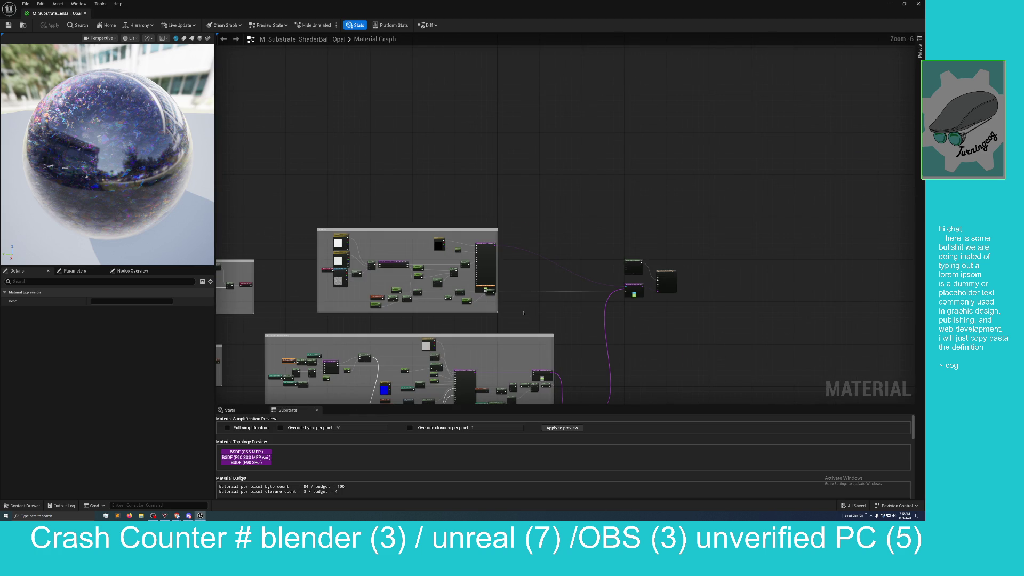
{"action": "mouse_move", "coordinate": [523, 313]}
{"action": "left_mouse_down"}
{"action": "mouse_move", "coordinate": [633, 164]}
{"action": "mouse_move", "coordinate": [638, 176]}
{"action": "mouse_move", "coordinate": [679, 133]}
{"action": "mouse_move", "coordinate": [731, 215]}
{"action": "mouse_move", "coordinate": [858, 186]}
{"action": "left_mouse_up"}
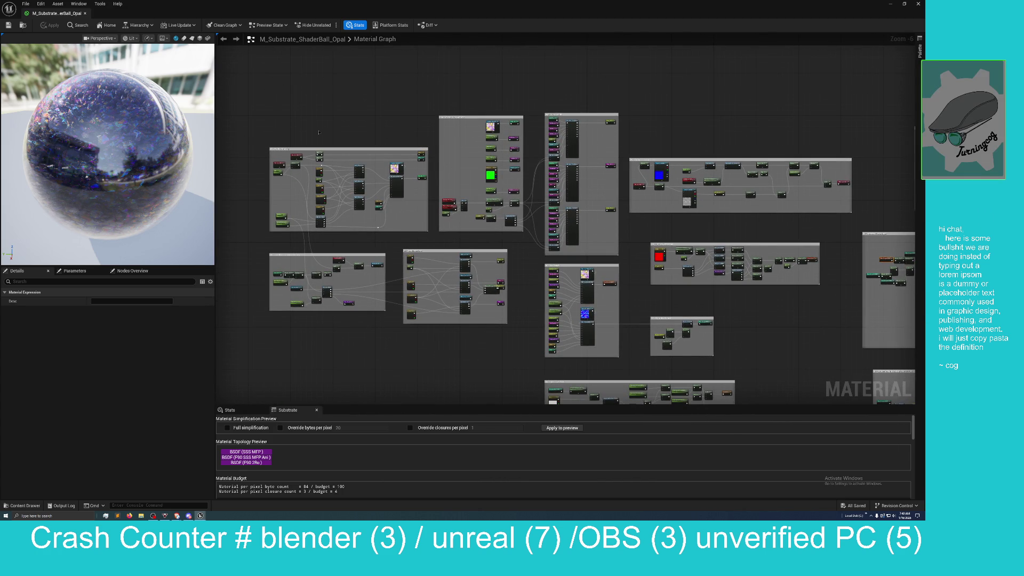
- Zoom in on the Pre-Tile Breakup and Shared POM Controls groups, then zoom back out to -4
{"action": "scroll", "coordinate": [352, 213], "scroll_direction": "up", "scroll_amount": 3}
{"action": "left_click_drag", "start_coordinate": [370, 241], "coordinate": [330, 125]}
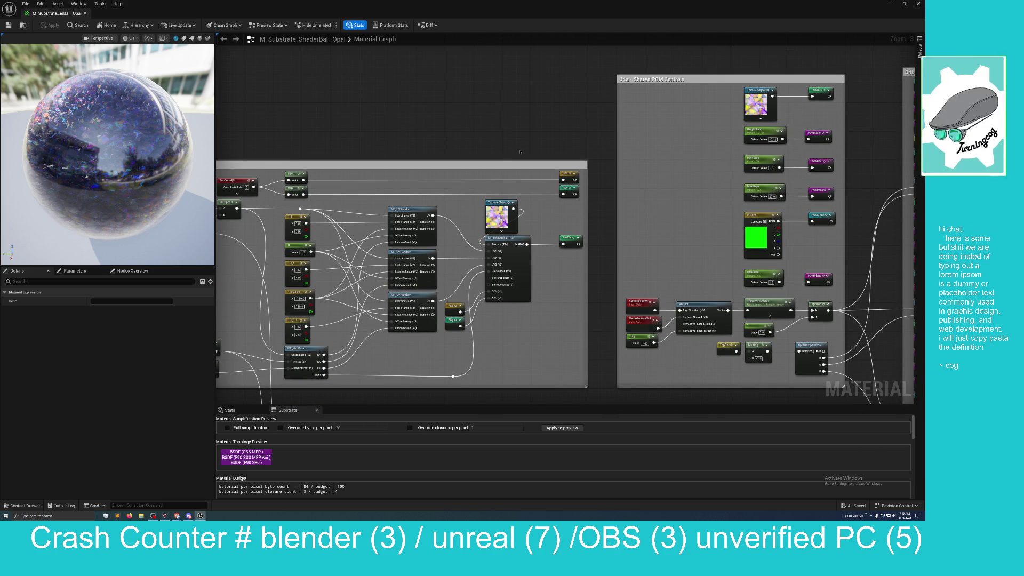
{"action": "mouse_move", "coordinate": [495, 146]}
{"action": "left_mouse_down"}
{"action": "mouse_move", "coordinate": [617, 119]}
{"action": "mouse_move", "coordinate": [558, 129]}
{"action": "left_mouse_up"}
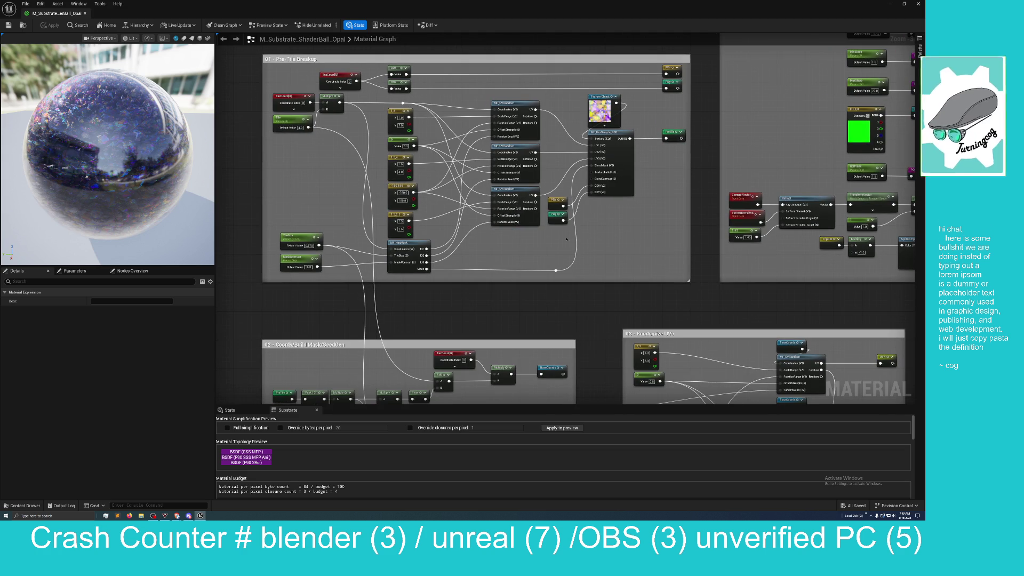
{"action": "mouse_move", "coordinate": [569, 297]}
{"action": "left_mouse_down"}
{"action": "mouse_move", "coordinate": [501, 266]}
{"action": "mouse_move", "coordinate": [510, 237]}
{"action": "left_mouse_up"}
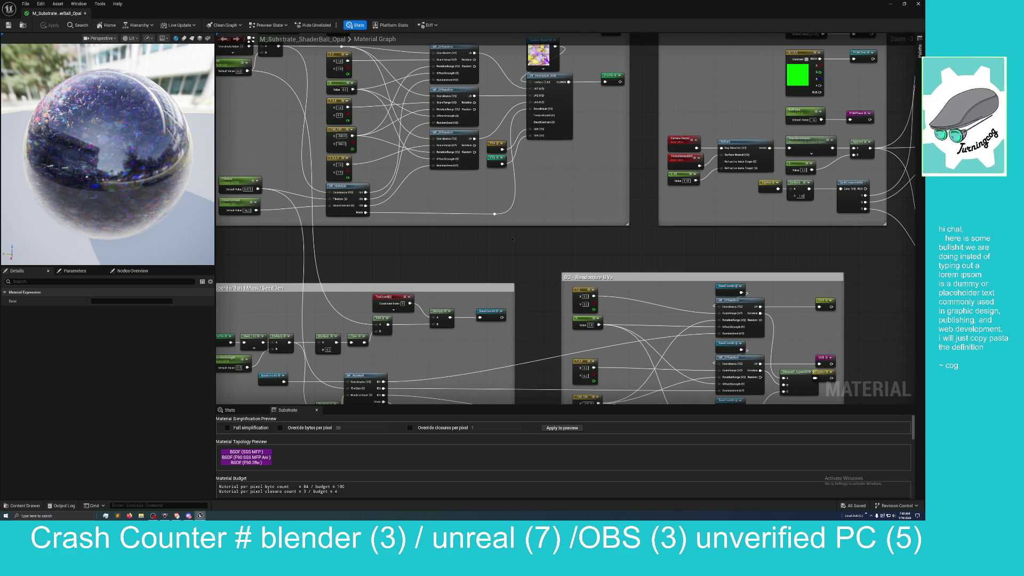
{"action": "left_click_drag", "start_coordinate": [512, 239], "coordinate": [512, 242]}
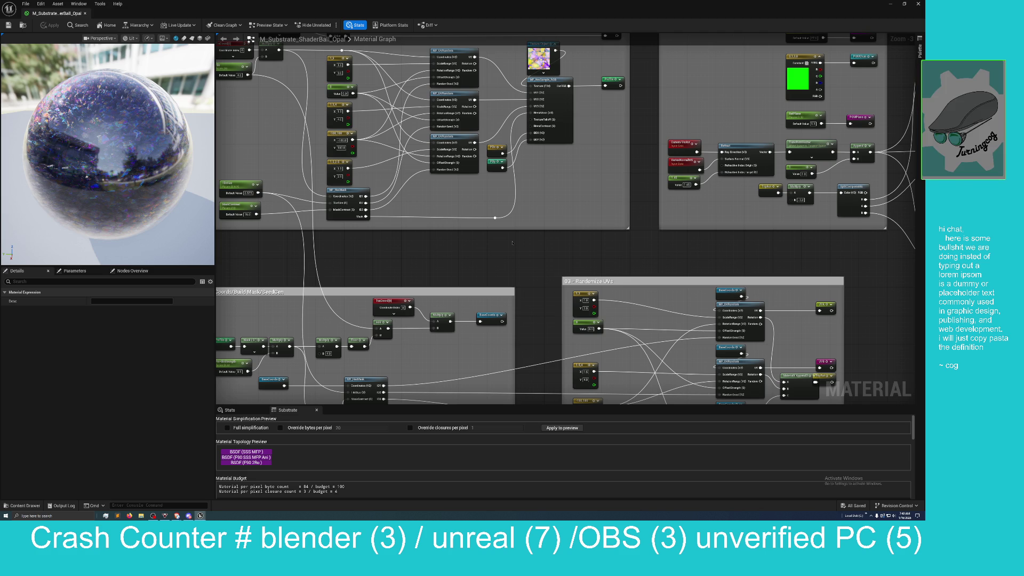
{"action": "scroll", "coordinate": [512, 244], "scroll_direction": "down", "scroll_amount": 2}
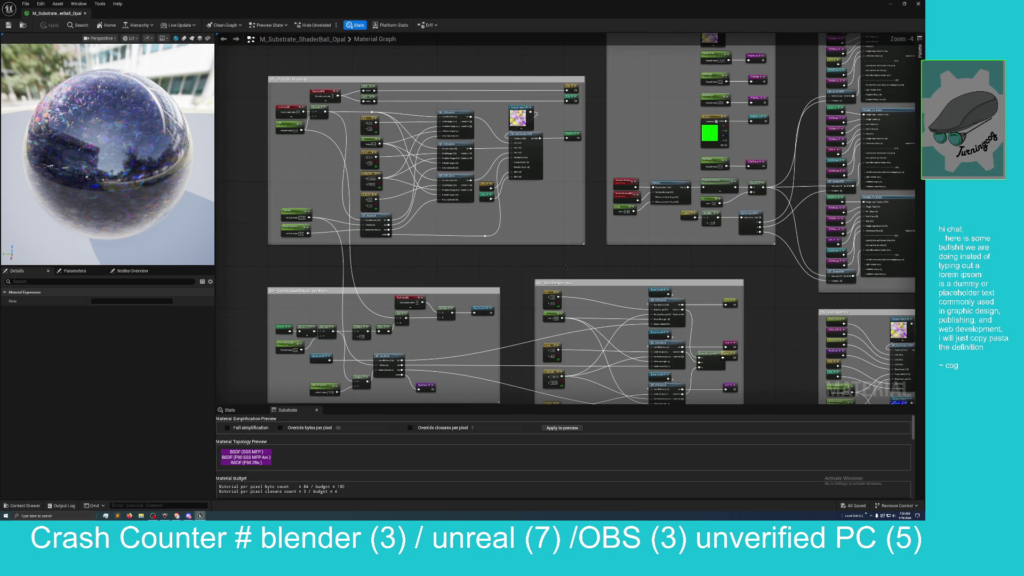
- Pan across the right-side comment boxes to look over the opal material's node groups
{"action": "mouse_move", "coordinate": [566, 268]}
{"action": "left_mouse_down"}
{"action": "mouse_move", "coordinate": [455, 279]}
{"action": "mouse_move", "coordinate": [439, 296]}
{"action": "left_mouse_up"}
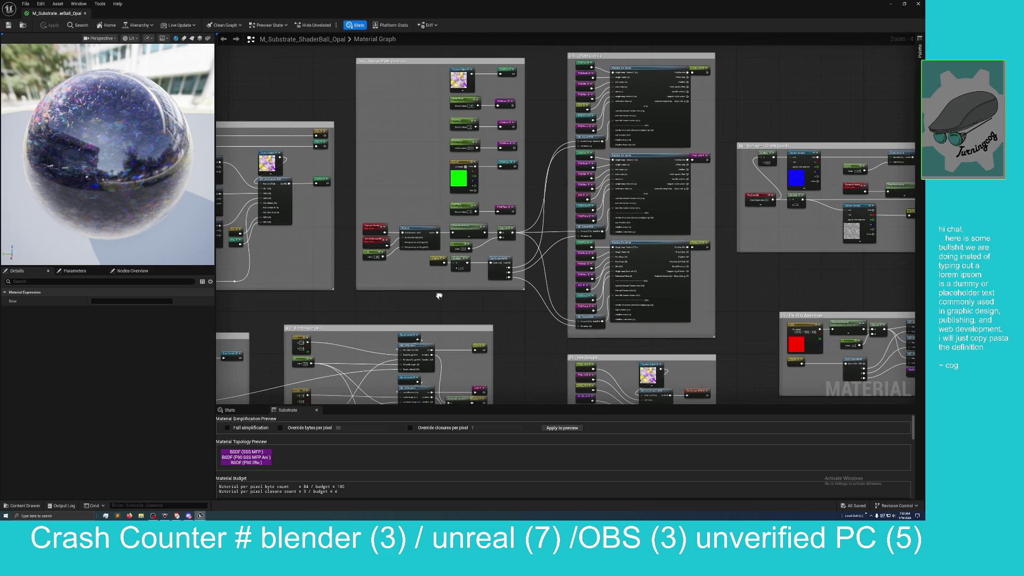
{"action": "left_click_drag", "start_coordinate": [558, 98], "coordinate": [558, 113]}
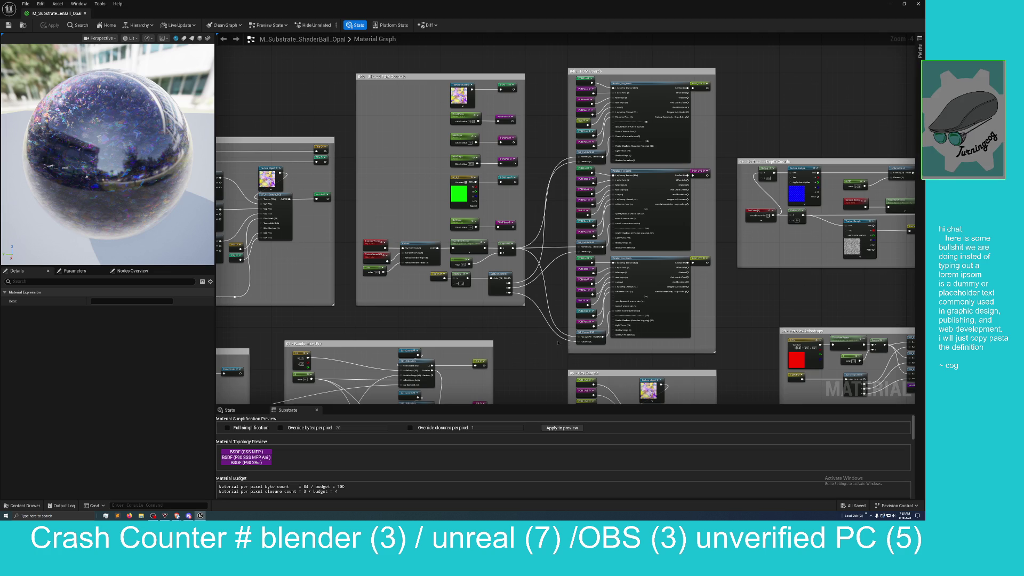
{"action": "left_click_drag", "start_coordinate": [558, 343], "coordinate": [508, 344]}
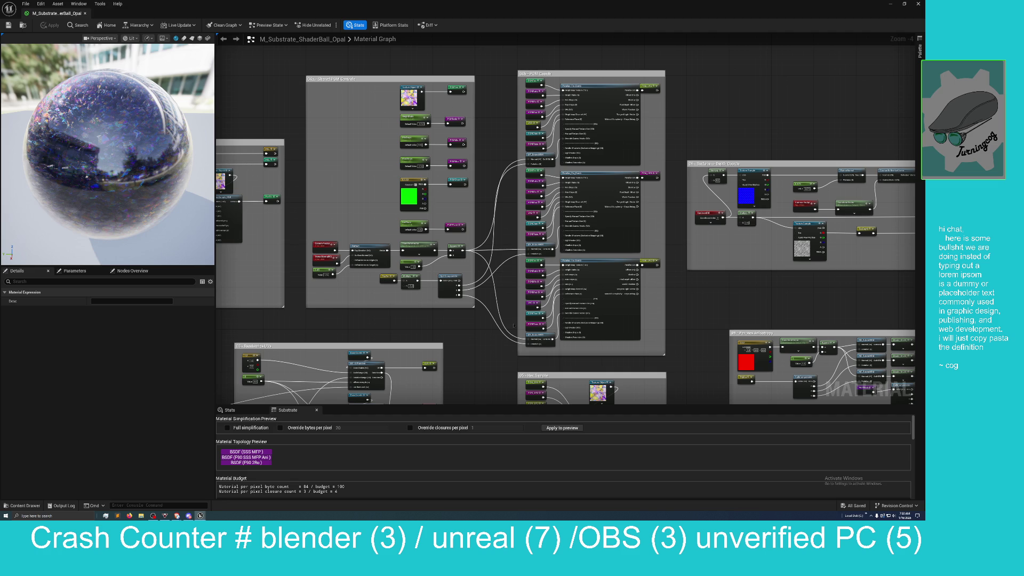
{"action": "mouse_move", "coordinate": [491, 340]}
{"action": "left_mouse_down"}
{"action": "mouse_move", "coordinate": [453, 343]}
{"action": "mouse_move", "coordinate": [619, 352]}
{"action": "left_mouse_up"}
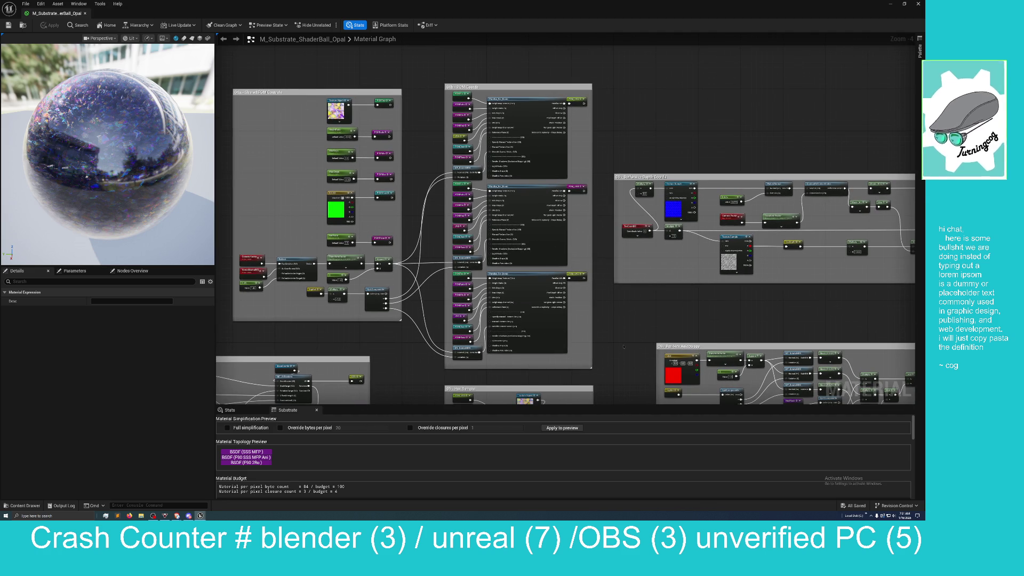
{"action": "left_click_drag", "start_coordinate": [623, 347], "coordinate": [618, 344]}
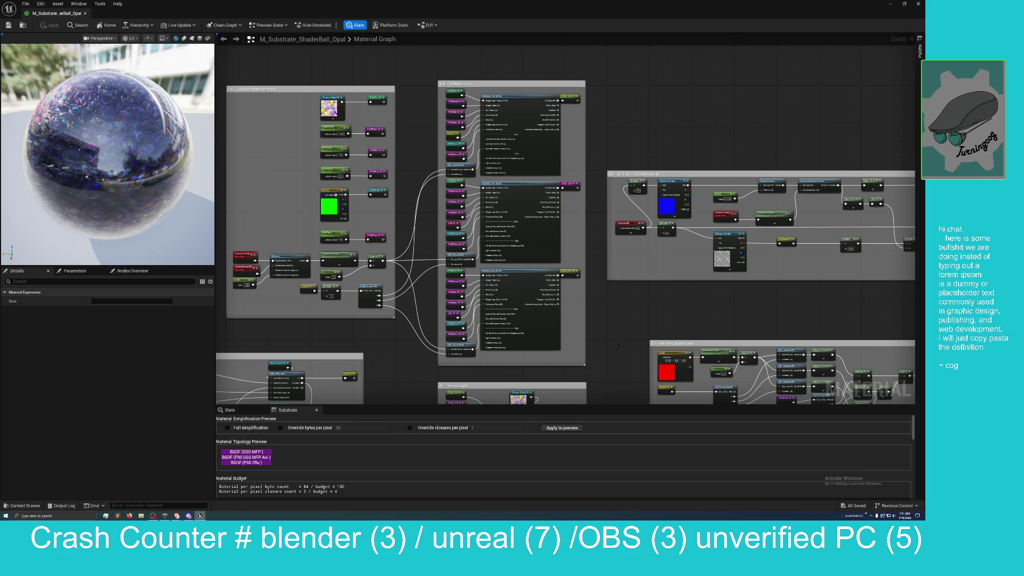
{"action": "mouse_move", "coordinate": [620, 339]}
{"action": "left_mouse_down"}
{"action": "mouse_move", "coordinate": [595, 372]}
{"action": "mouse_move", "coordinate": [597, 349]}
{"action": "left_mouse_up"}
- Zoom out, re-centre the node groups, and widen the material preview viewport to the right
{"action": "scroll", "coordinate": [595, 373], "scroll_direction": "down", "scroll_amount": 1}
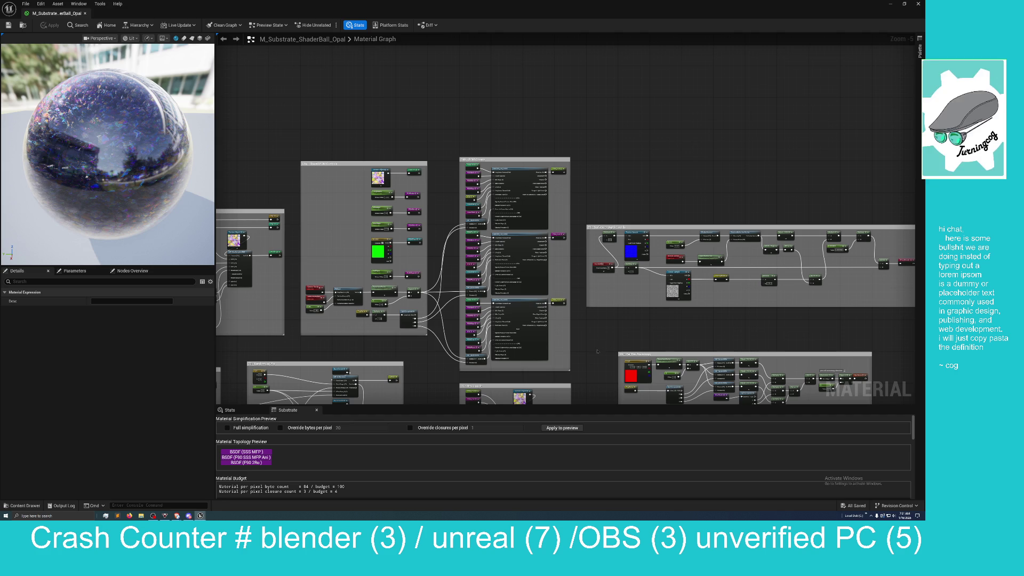
{"action": "left_click_drag", "start_coordinate": [597, 350], "coordinate": [633, 327]}
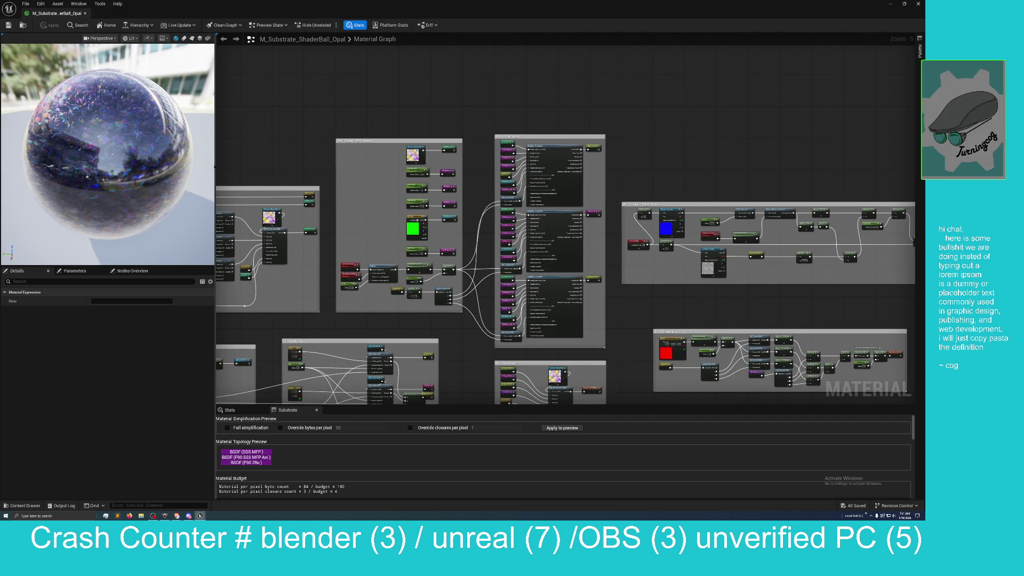
{"action": "mouse_move", "coordinate": [213, 166]}
{"action": "left_mouse_down"}
{"action": "mouse_move", "coordinate": [498, 165]}
{"action": "mouse_move", "coordinate": [490, 166]}
{"action": "left_mouse_up"}
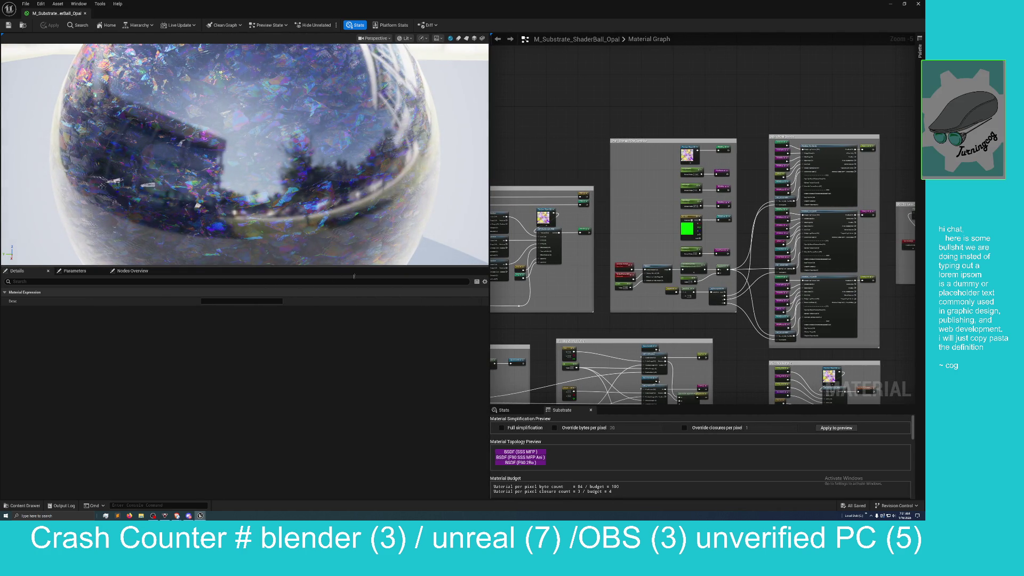
- Make the preview taller and orbit and zoom around the sphere to study its iridescent flakes
{"action": "left_click_drag", "start_coordinate": [354, 276], "coordinate": [354, 460]}
{"action": "scroll", "coordinate": [244, 247], "scroll_direction": "down", "scroll_amount": 5}
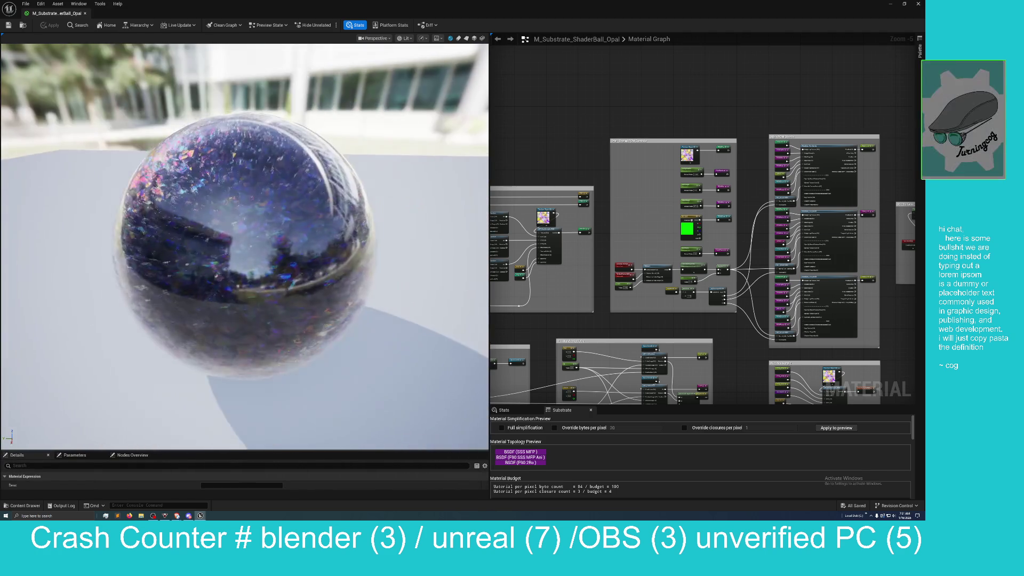
{"action": "left_click_drag", "start_coordinate": [244, 247], "coordinate": [182, 247]}
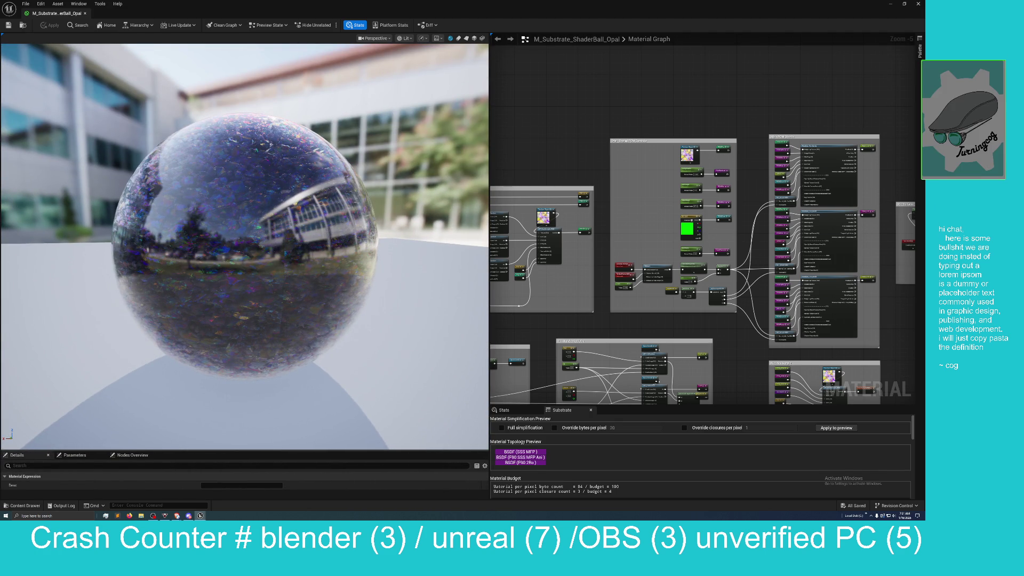
{"action": "mouse_move", "coordinate": [181, 246]}
{"action": "left_mouse_down"}
{"action": "mouse_move", "coordinate": [139, 247]}
{"action": "mouse_move", "coordinate": [291, 278]}
{"action": "left_mouse_up"}
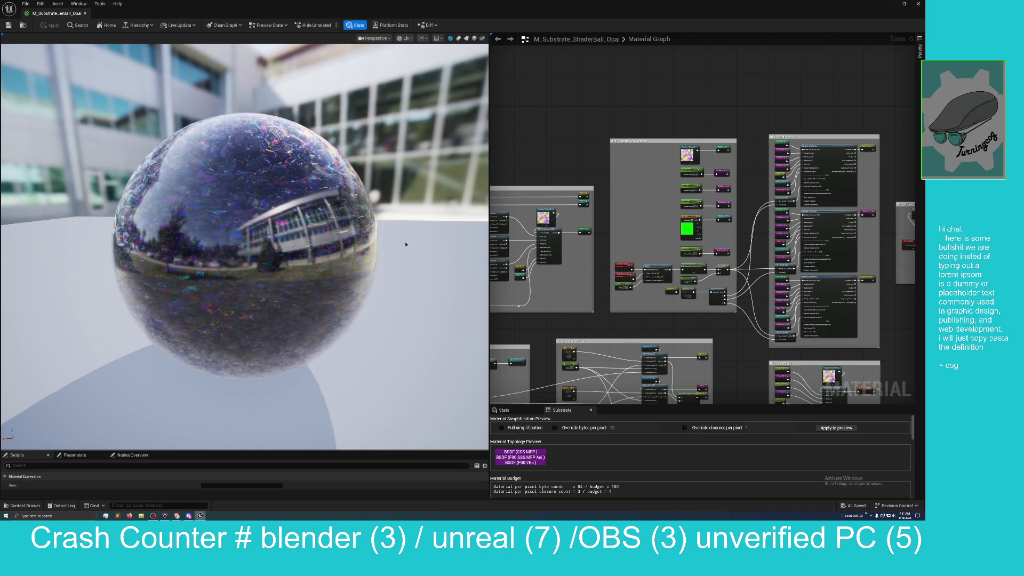
{"action": "scroll", "coordinate": [396, 253], "scroll_direction": "down", "scroll_amount": 3}
{"action": "left_click_drag", "start_coordinate": [379, 265], "coordinate": [224, 265]}
{"action": "scroll", "coordinate": [376, 264], "scroll_direction": "up", "scroll_amount": 1}
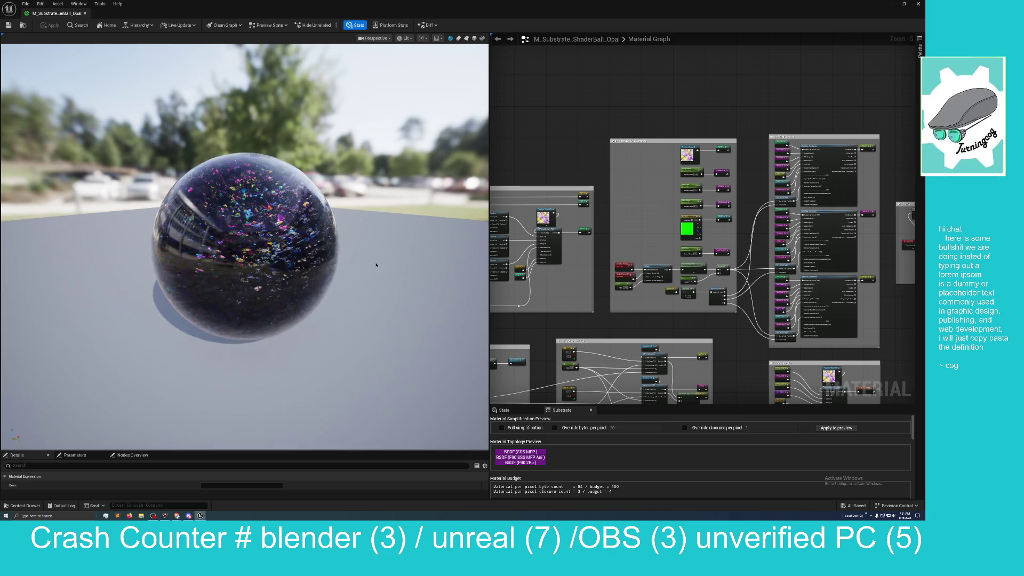
{"action": "scroll", "coordinate": [376, 264], "scroll_direction": "up", "scroll_amount": 4}
{"action": "scroll", "coordinate": [376, 264], "scroll_direction": "down", "scroll_amount": 1}
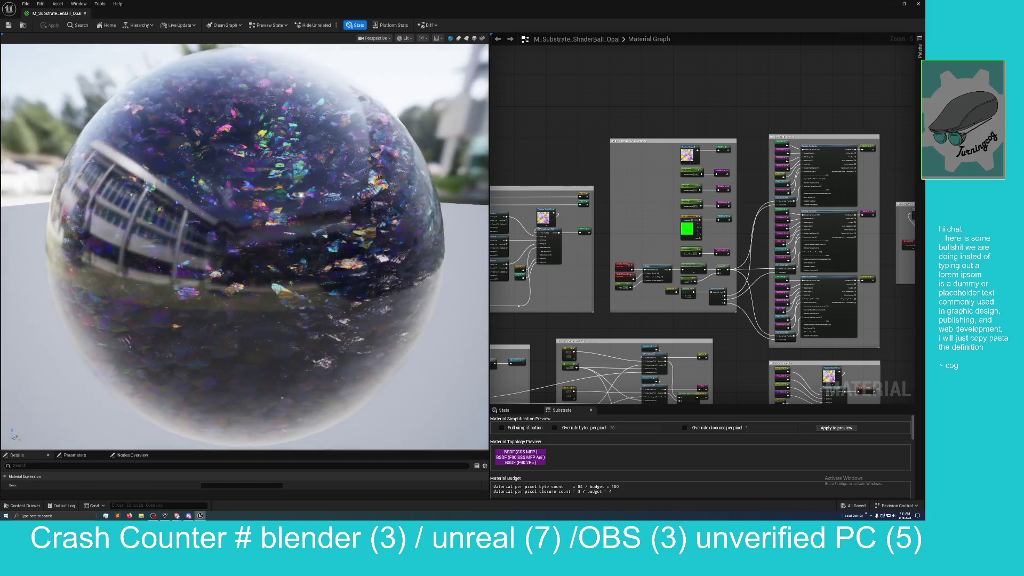
{"action": "mouse_move", "coordinate": [224, 265]}
{"action": "left_mouse_down"}
{"action": "mouse_move", "coordinate": [182, 265]}
{"action": "mouse_move", "coordinate": [369, 267]}
{"action": "left_mouse_up"}
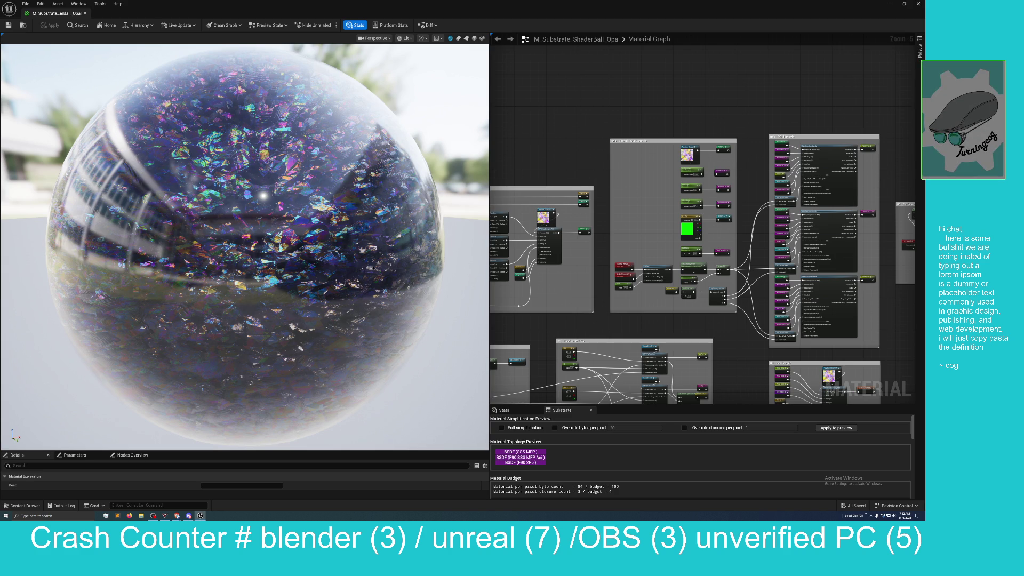
{"action": "scroll", "coordinate": [370, 267], "scroll_direction": "up", "scroll_amount": 5}
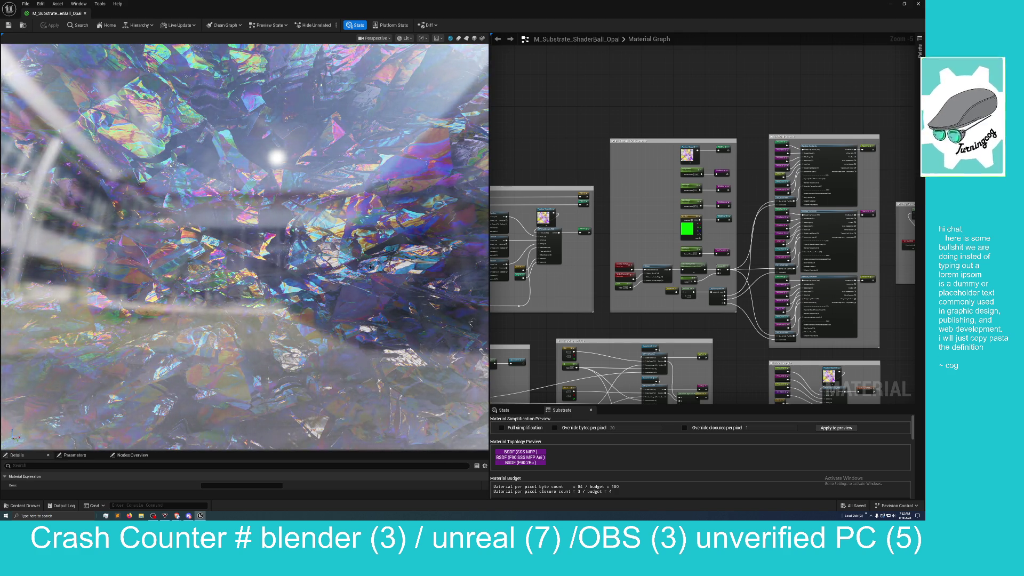
{"action": "scroll", "coordinate": [371, 267], "scroll_direction": "down", "scroll_amount": 3}
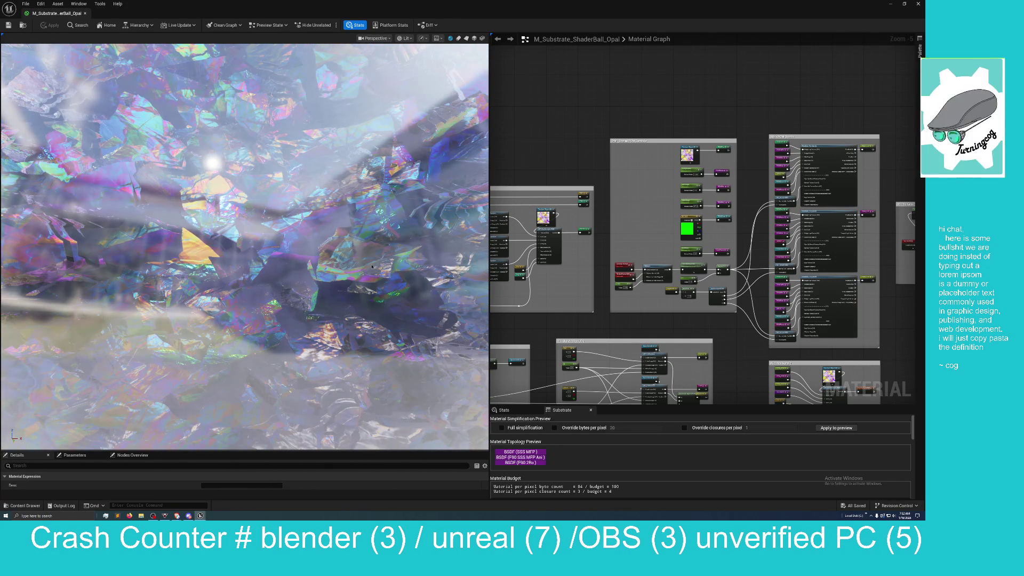
- Pan the graph slightly and shrink the preview back so the material graph fills the editor
{"action": "left_click_drag", "start_coordinate": [553, 147], "coordinate": [564, 152]}
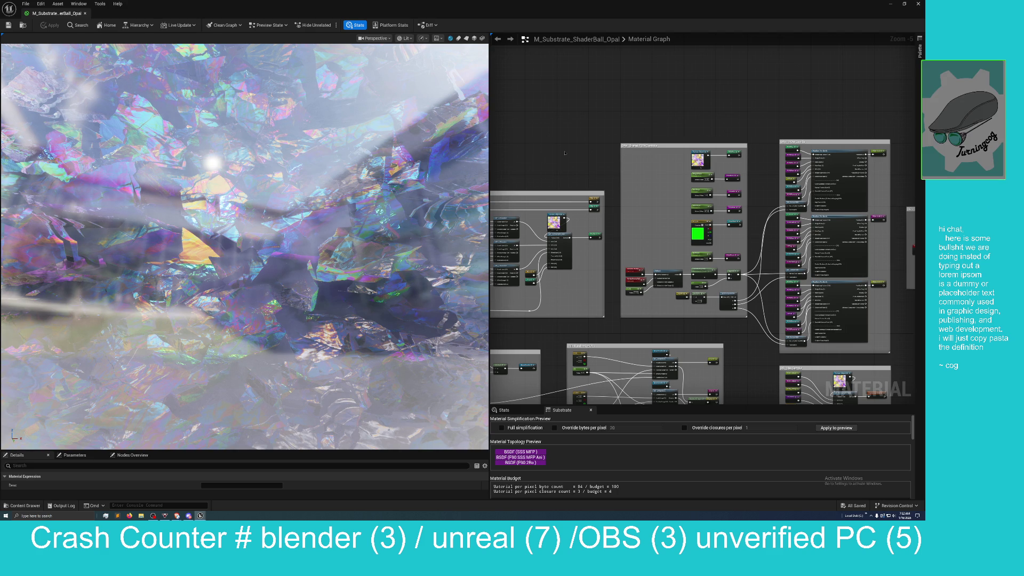
{"action": "left_click_drag", "start_coordinate": [558, 155], "coordinate": [592, 172]}
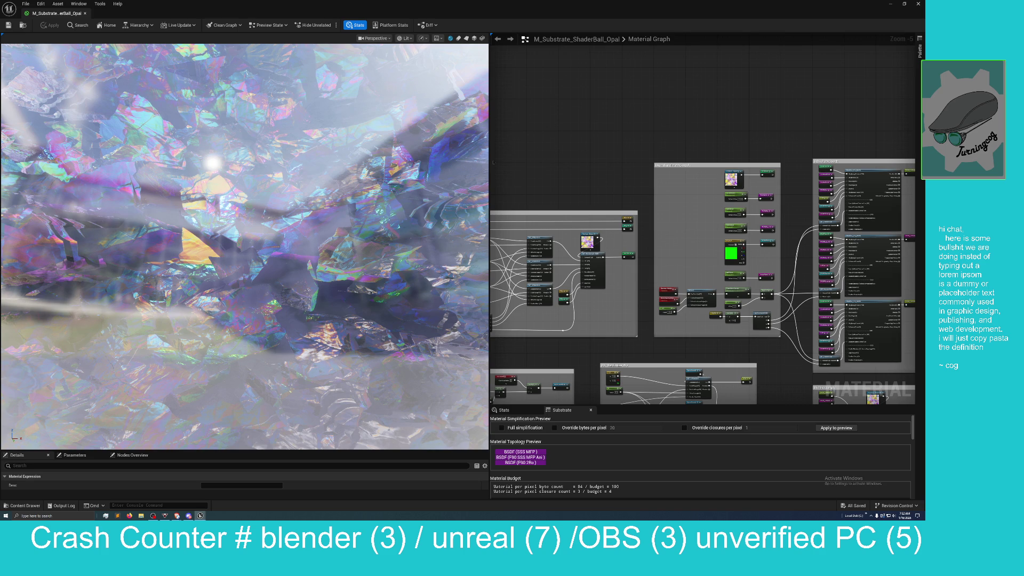
{"action": "left_click_drag", "start_coordinate": [475, 164], "coordinate": [233, 168]}
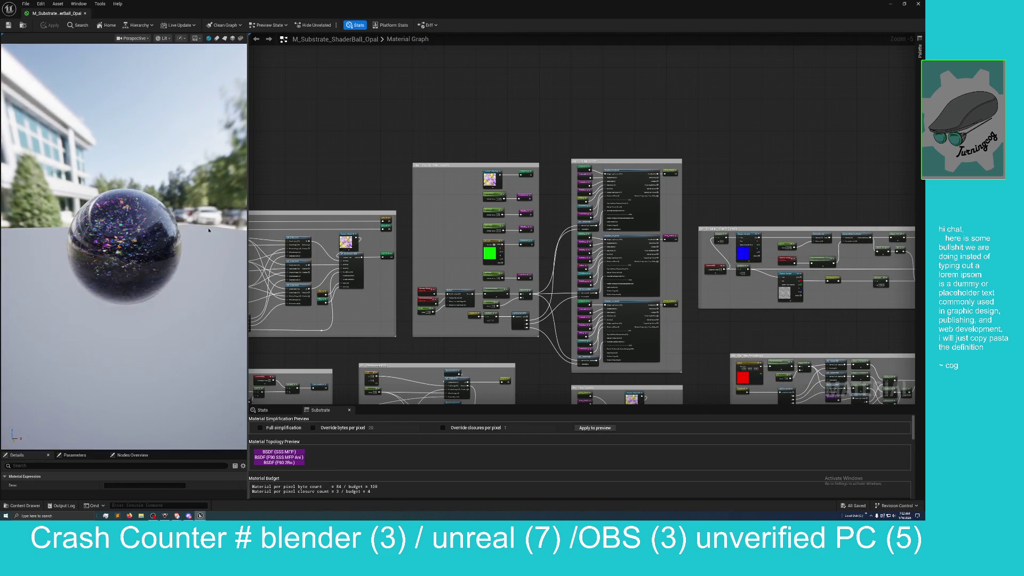
- Zoom to 1:1 on the 04b - POM Coords group and select its POMTex node
{"action": "scroll", "coordinate": [251, 234], "scroll_direction": "up", "scroll_amount": 1}
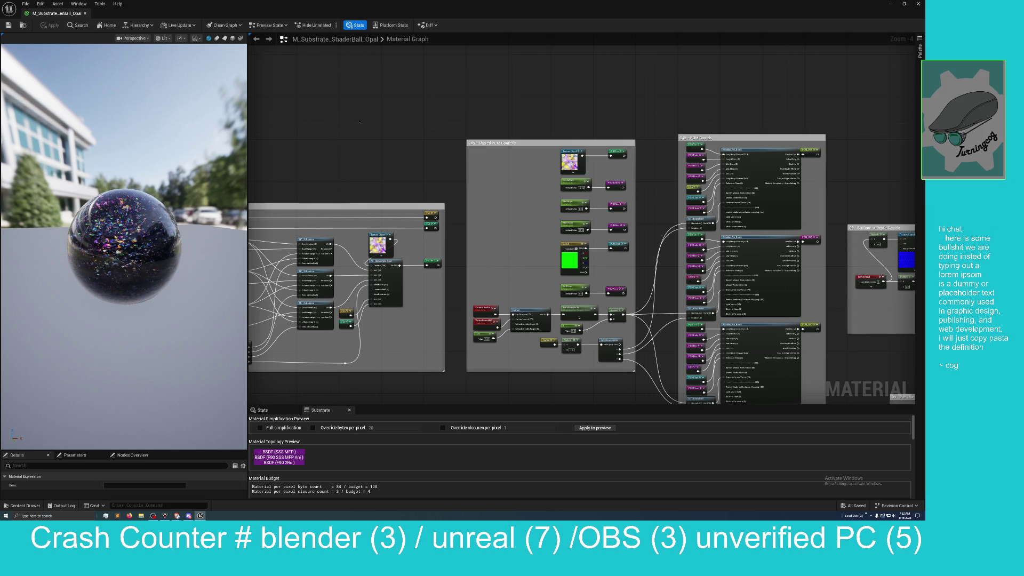
{"action": "left_click_drag", "start_coordinate": [359, 119], "coordinate": [338, 108]}
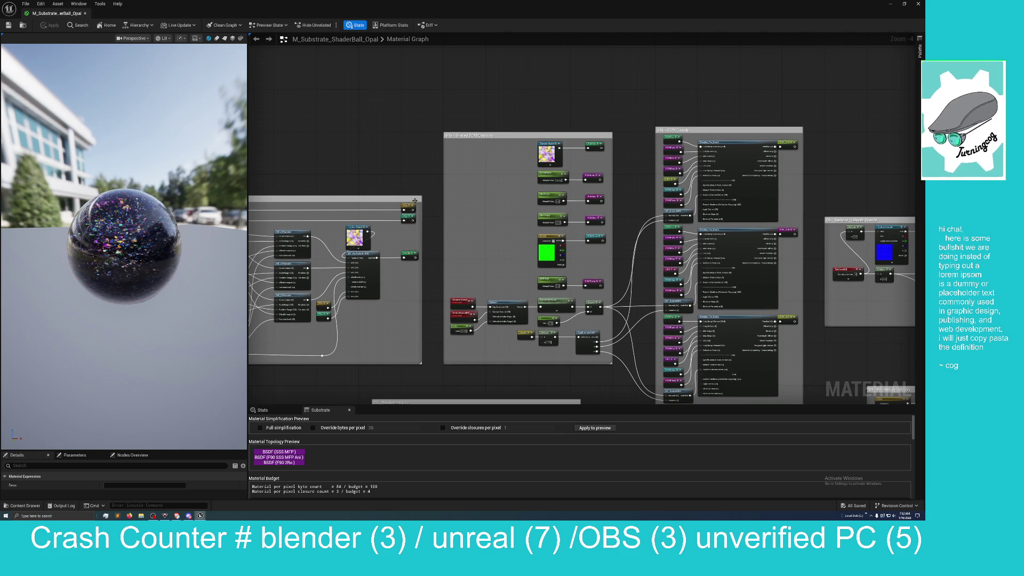
{"action": "mouse_move", "coordinate": [414, 201]}
{"action": "left_mouse_down"}
{"action": "mouse_move", "coordinate": [374, 127]}
{"action": "mouse_move", "coordinate": [414, 94]}
{"action": "mouse_move", "coordinate": [338, 98]}
{"action": "mouse_move", "coordinate": [375, 104]}
{"action": "left_mouse_up"}
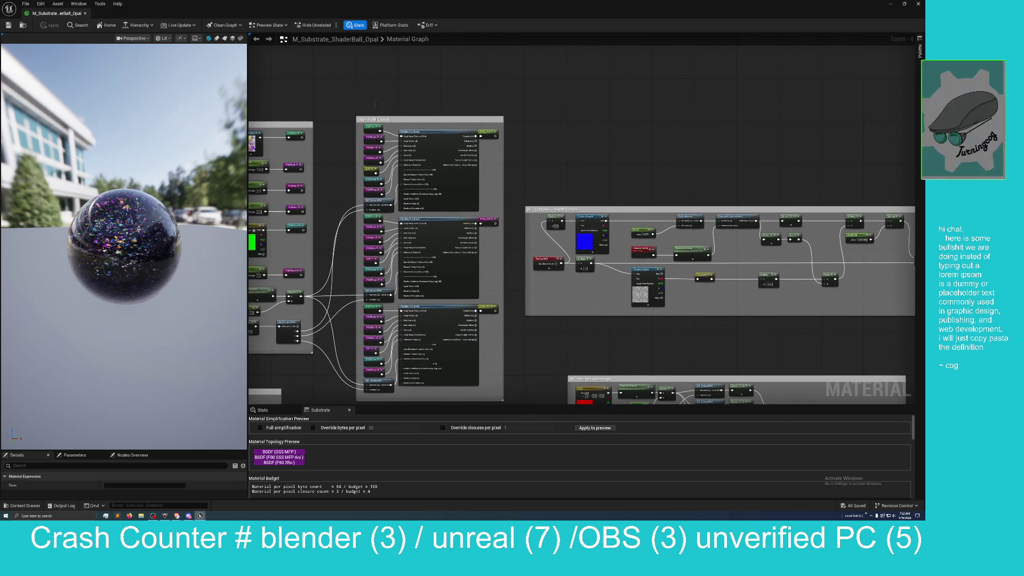
{"action": "scroll", "coordinate": [557, 172], "scroll_direction": "up", "scroll_amount": 1}
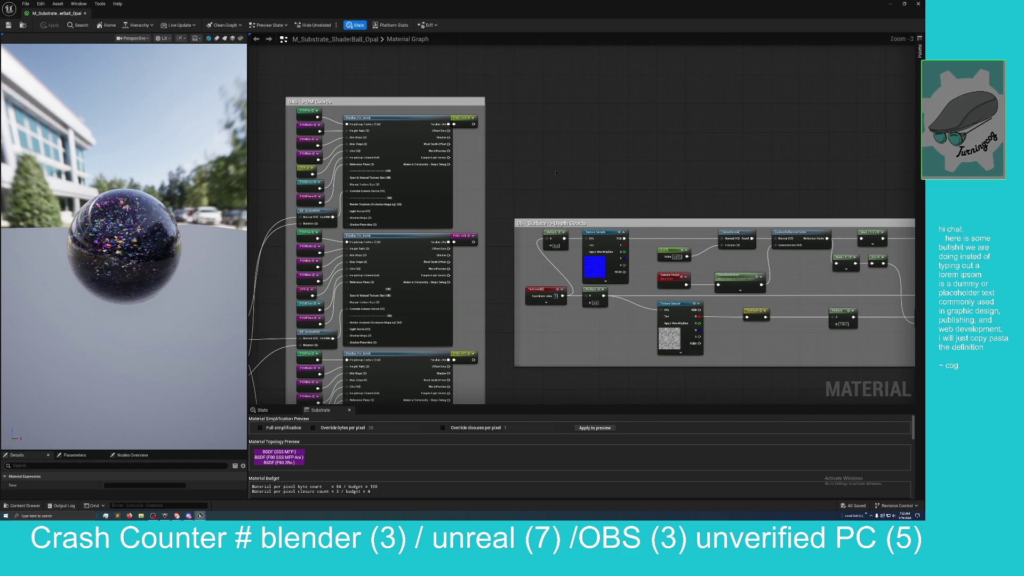
{"action": "left_click_drag", "start_coordinate": [556, 173], "coordinate": [569, 174]}
{"action": "scroll", "coordinate": [570, 174], "scroll_direction": "up", "scroll_amount": 2}
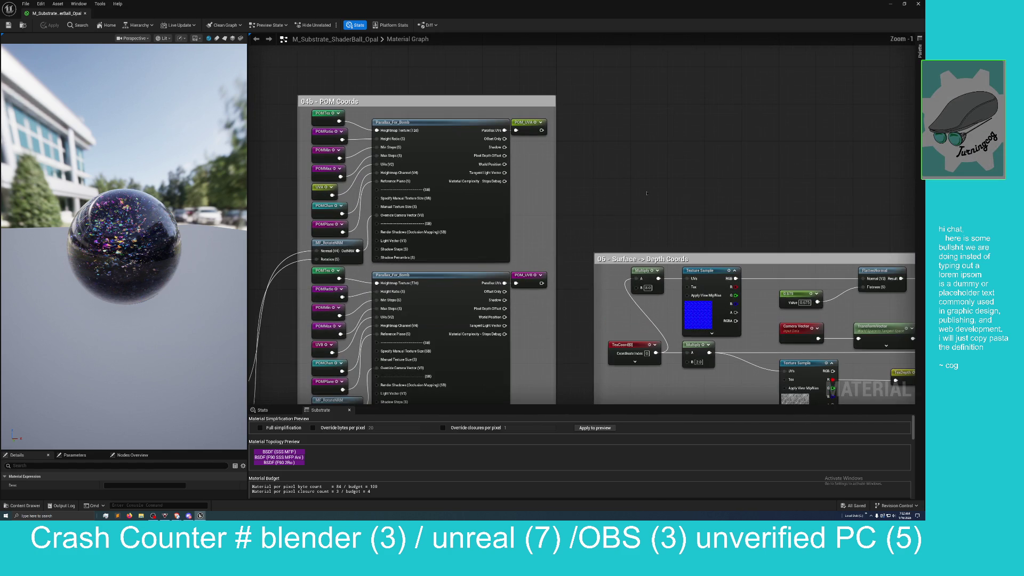
{"action": "scroll", "coordinate": [646, 193], "scroll_direction": "up", "scroll_amount": 1}
{"action": "mouse_move", "coordinate": [610, 183]}
{"action": "left_mouse_down"}
{"action": "mouse_move", "coordinate": [622, 0]}
{"action": "mouse_move", "coordinate": [635, 123]}
{"action": "left_mouse_up"}
{"action": "mouse_move", "coordinate": [631, 39]}
{"action": "left_mouse_down"}
{"action": "mouse_move", "coordinate": [640, 252]}
{"action": "mouse_move", "coordinate": [604, 245]}
{"action": "mouse_move", "coordinate": [635, 234]}
{"action": "left_mouse_up"}
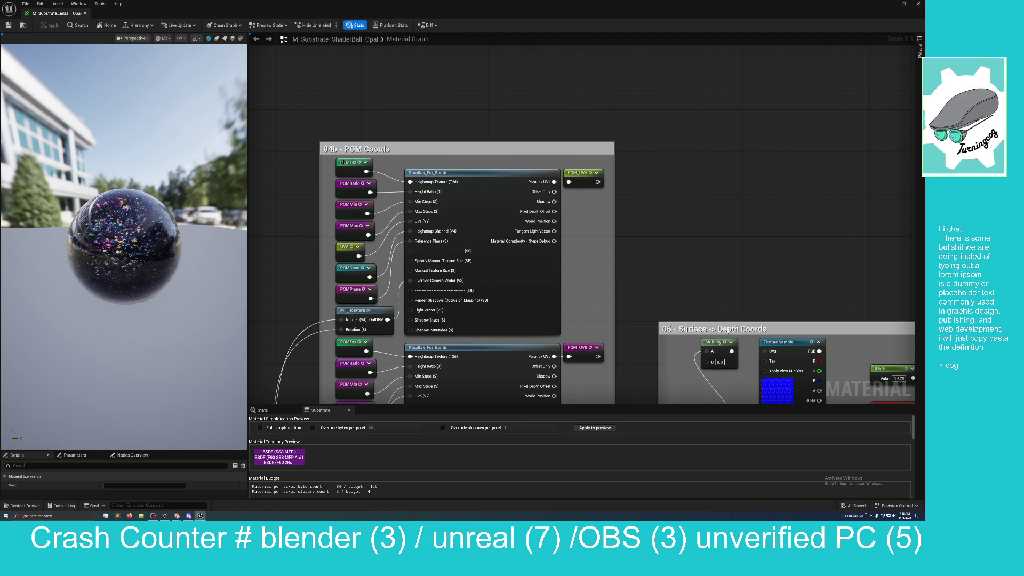
{"action": "left_click", "coordinate": [344, 165]}
- Enable Realtime Preview on the POMTex node, which crashes the editor
{"action": "right_click", "coordinate": [344, 164]}
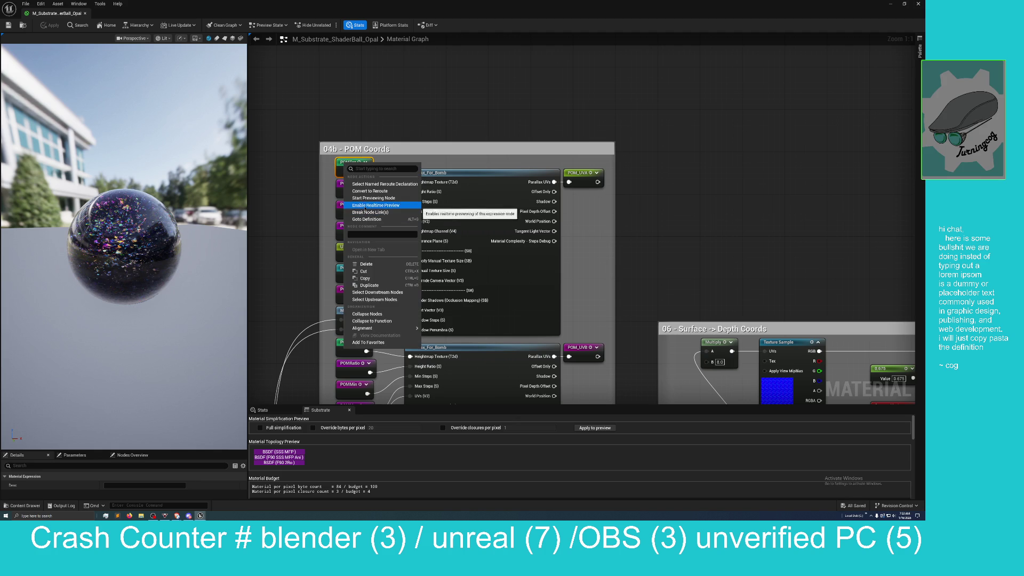
{"action": "left_click", "coordinate": [367, 205]}
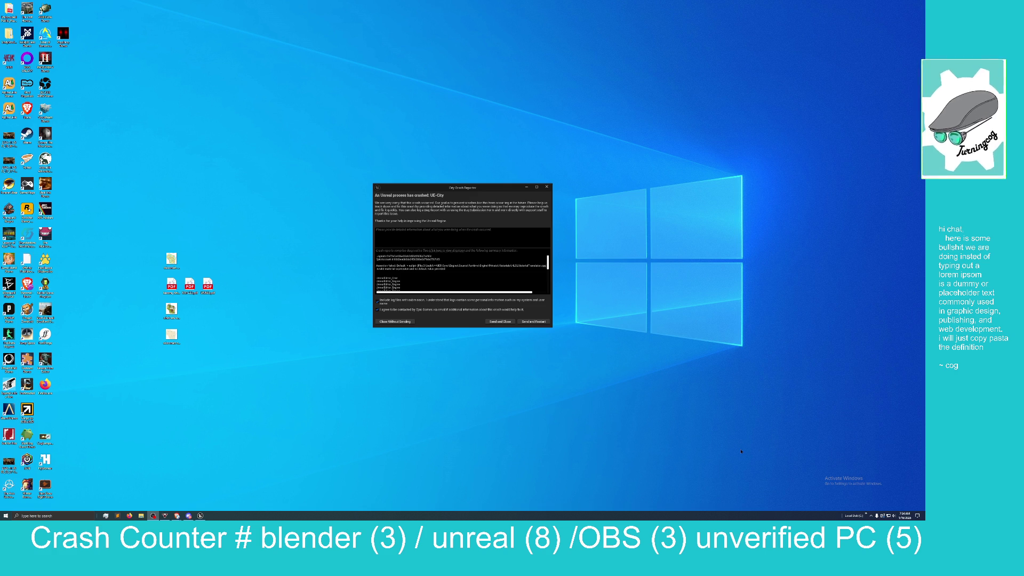
- Dismiss the crash report and scroll the launcher's My Projects grid down to the preview57 tile
{"action": "left_click", "coordinate": [547, 187]}
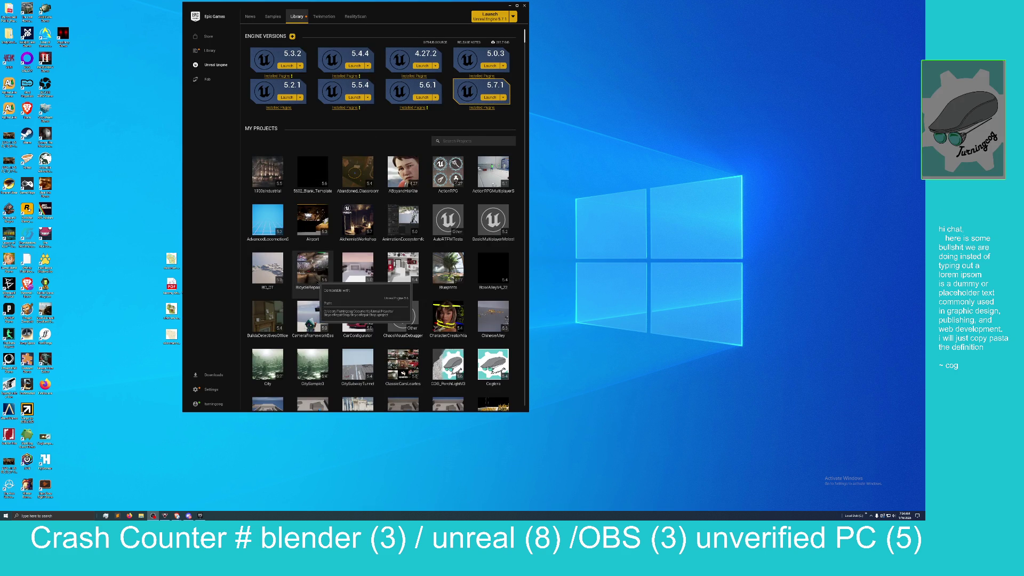
{"action": "scroll", "coordinate": [319, 283], "scroll_direction": "down", "scroll_amount": 1}
{"action": "scroll", "coordinate": [318, 284], "scroll_direction": "down", "scroll_amount": 3}
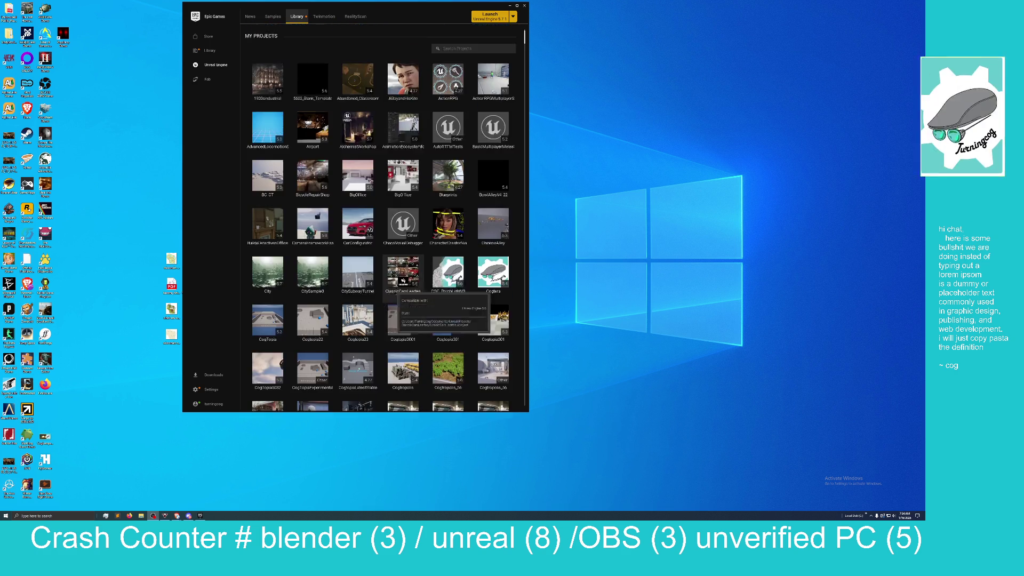
{"action": "scroll", "coordinate": [392, 319], "scroll_direction": "down", "scroll_amount": 5}
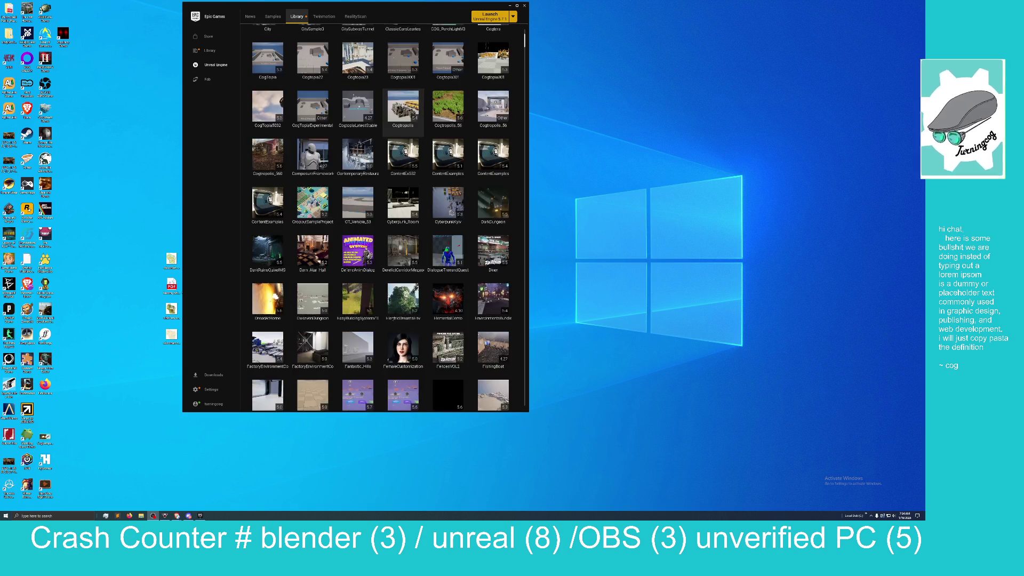
{"action": "scroll", "coordinate": [392, 320], "scroll_direction": "down", "scroll_amount": 1}
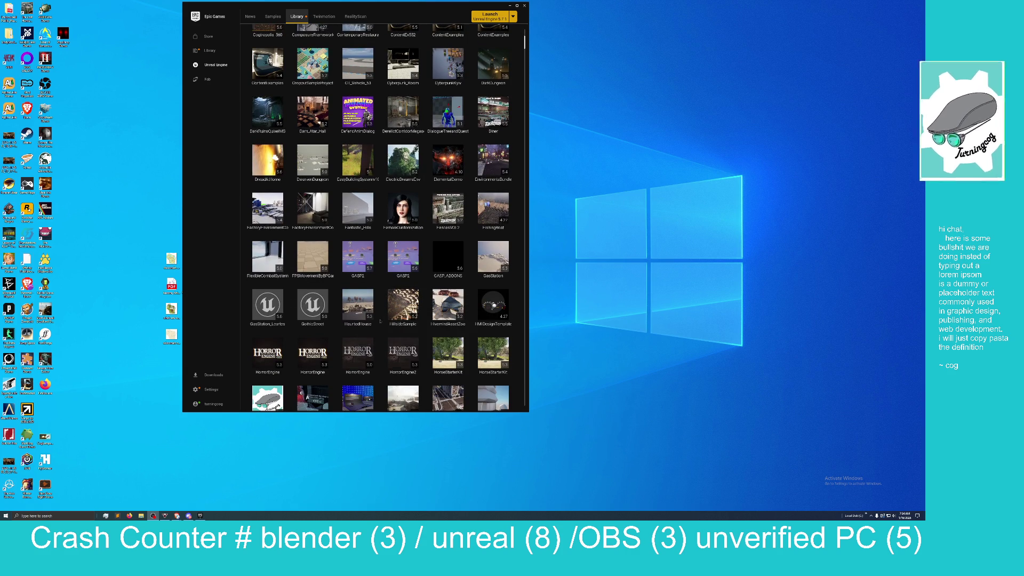
{"action": "scroll", "coordinate": [381, 320], "scroll_direction": "down", "scroll_amount": 3}
{"action": "scroll", "coordinate": [350, 299], "scroll_direction": "down", "scroll_amount": 2}
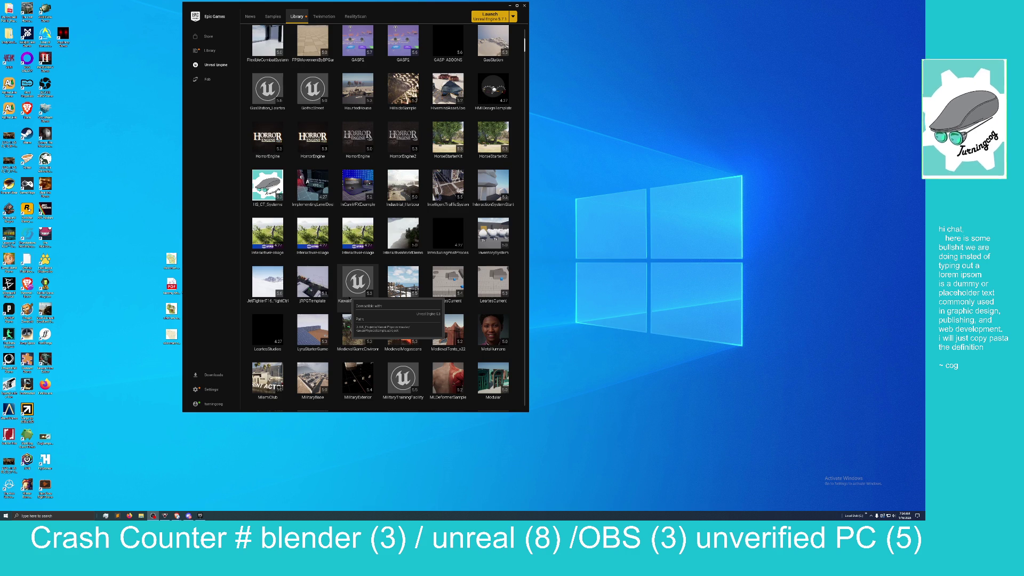
{"action": "scroll", "coordinate": [350, 299], "scroll_direction": "down", "scroll_amount": 2}
{"action": "scroll", "coordinate": [357, 299], "scroll_direction": "down", "scroll_amount": 1}
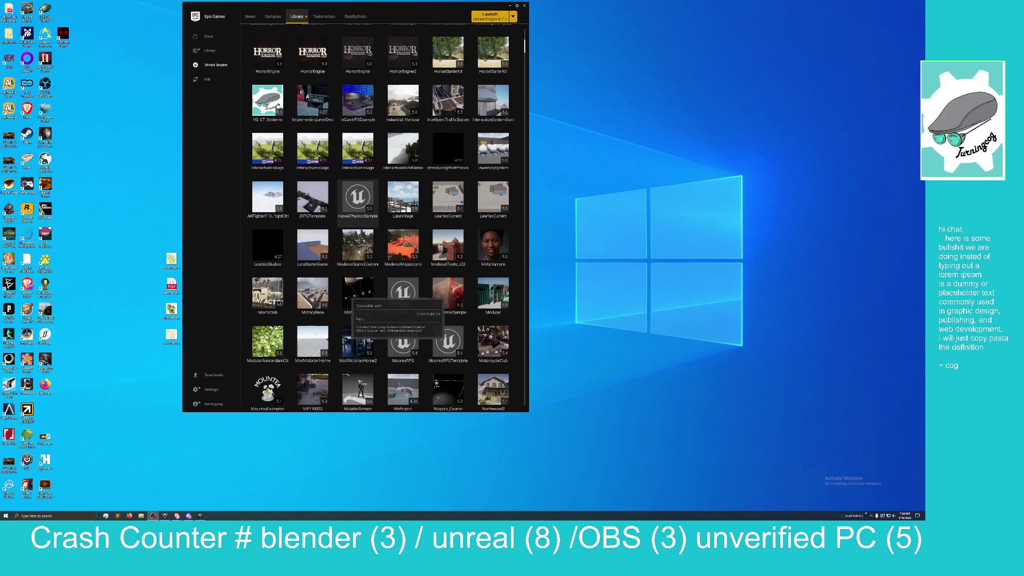
{"action": "scroll", "coordinate": [357, 298], "scroll_direction": "up", "scroll_amount": 1}
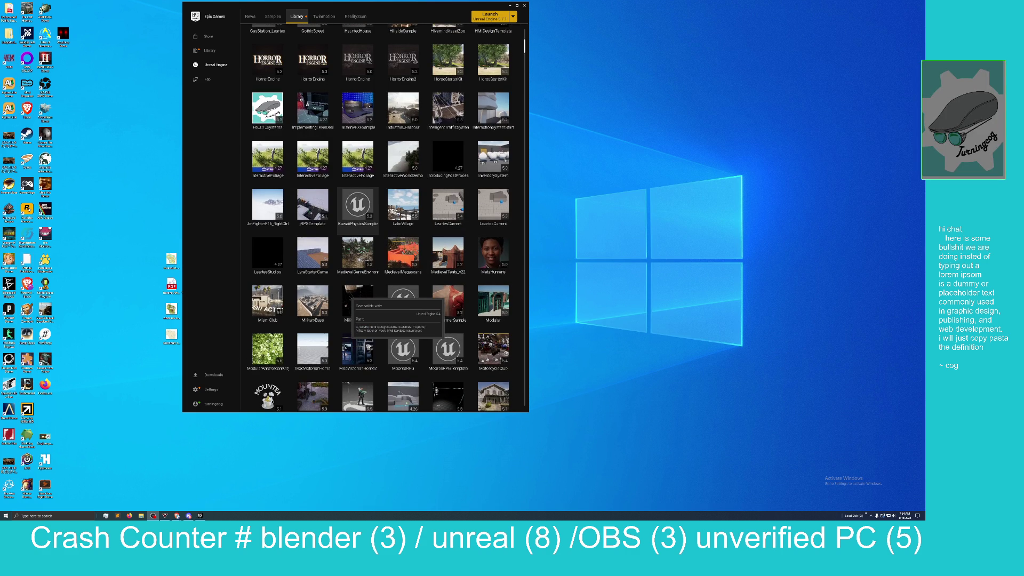
{"action": "scroll", "coordinate": [357, 298], "scroll_direction": "down", "scroll_amount": 6}
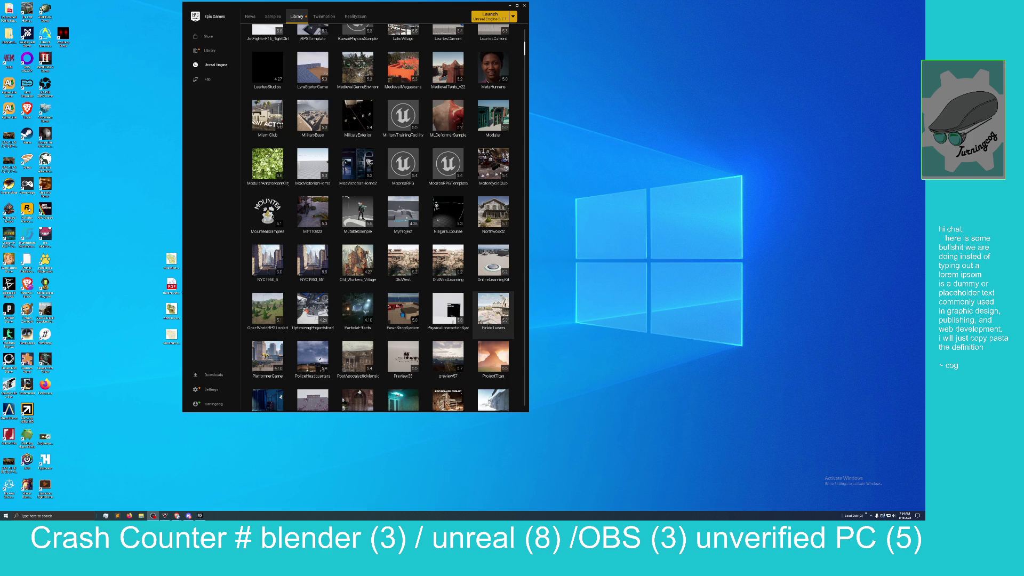
{"action": "scroll", "coordinate": [488, 325], "scroll_direction": "down", "scroll_amount": 2}
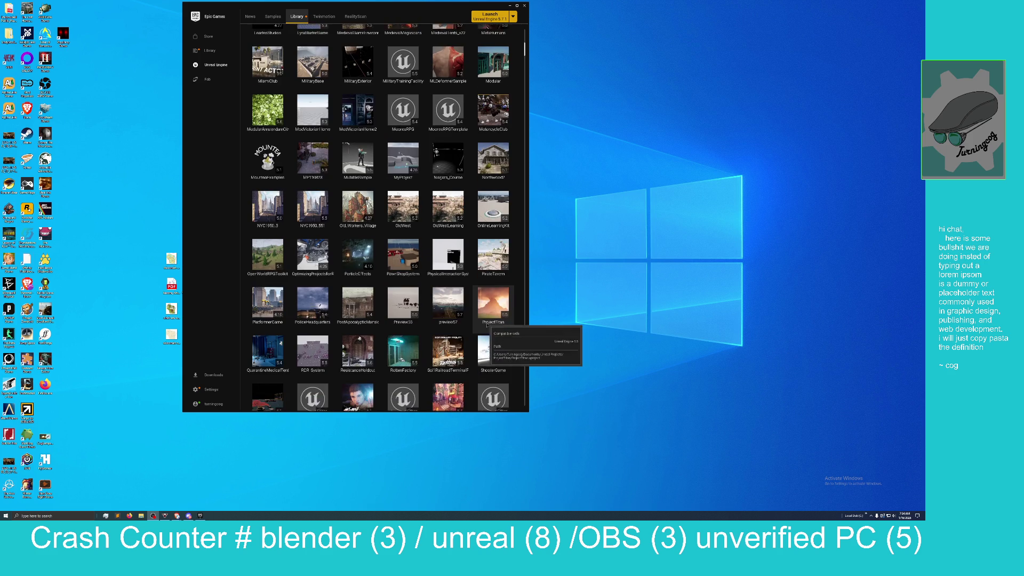
- Open the preview57 project and load the Map_beautiful_corner level from the Content Browser
{"action": "double_click", "coordinate": [450, 302]}
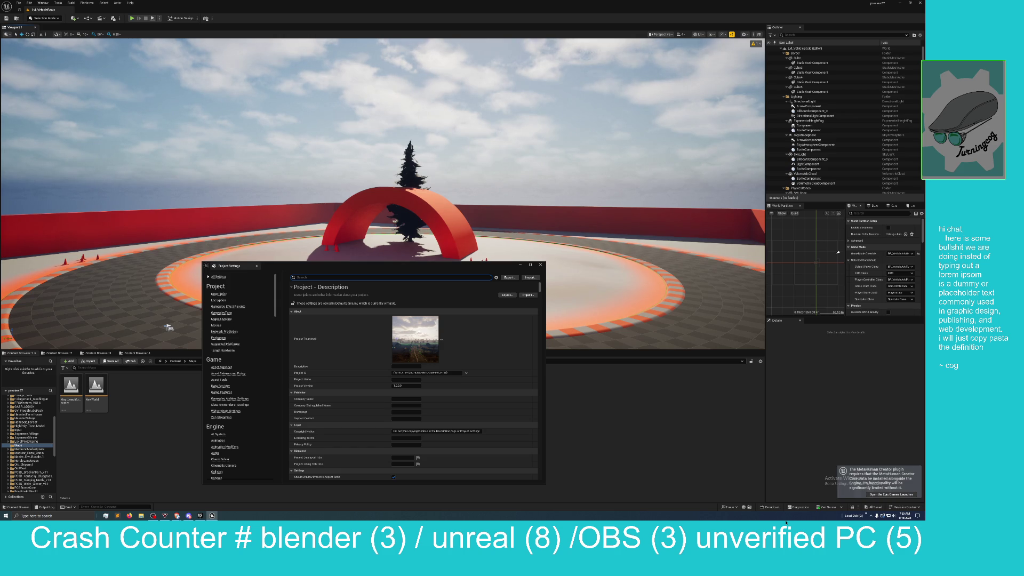
{"action": "left_click", "coordinate": [68, 388]}
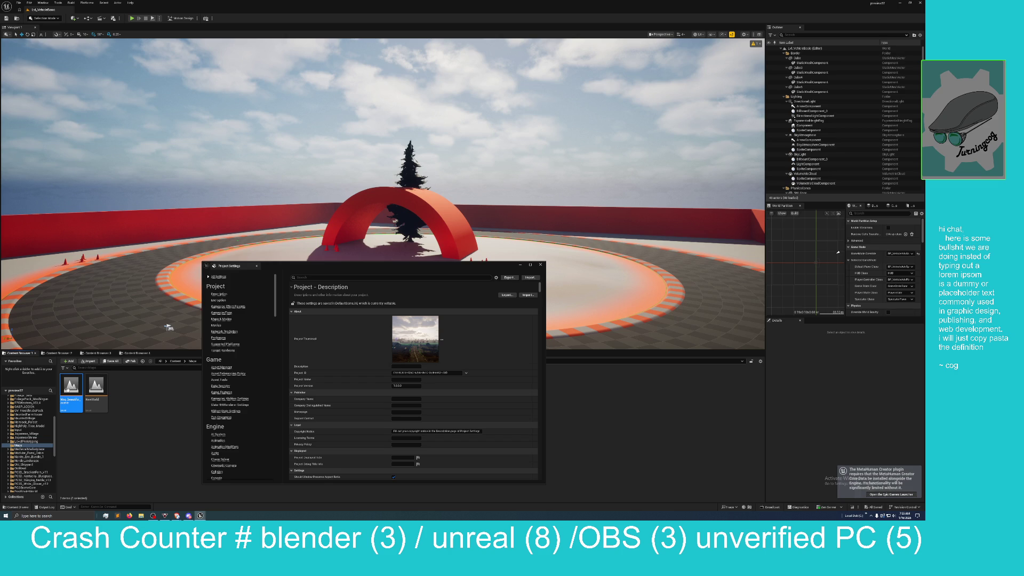
{"action": "double_click", "coordinate": [69, 392]}
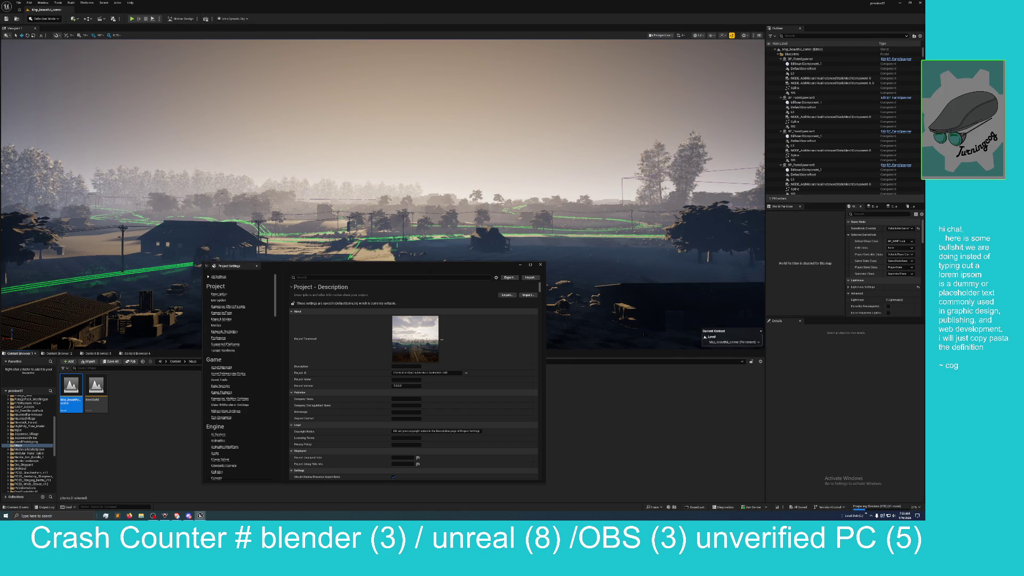
- Close Project Settings and start a Play session with the truck on the forest road
{"action": "left_click", "coordinate": [541, 264]}
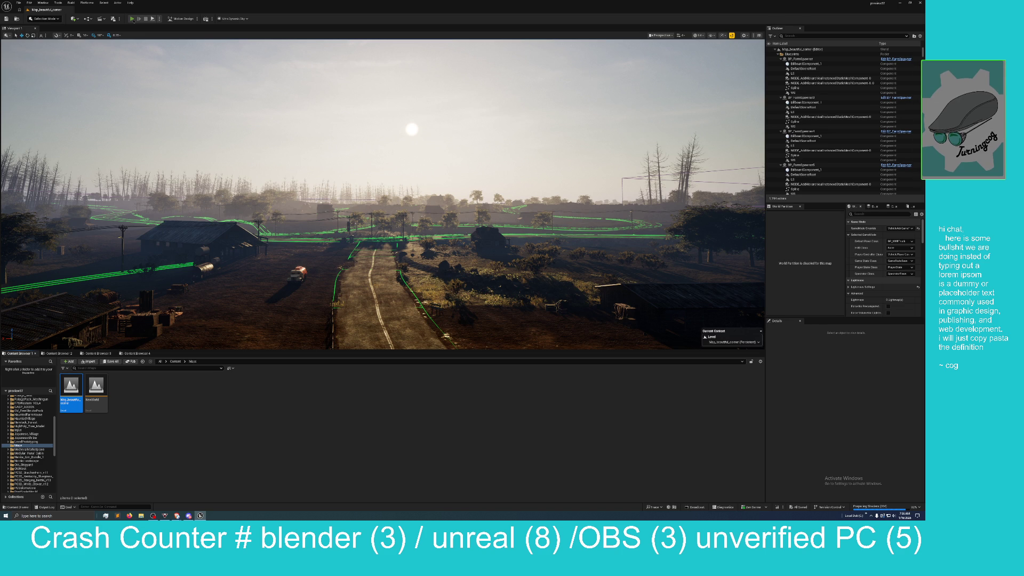
{"action": "left_click", "coordinate": [132, 19]}
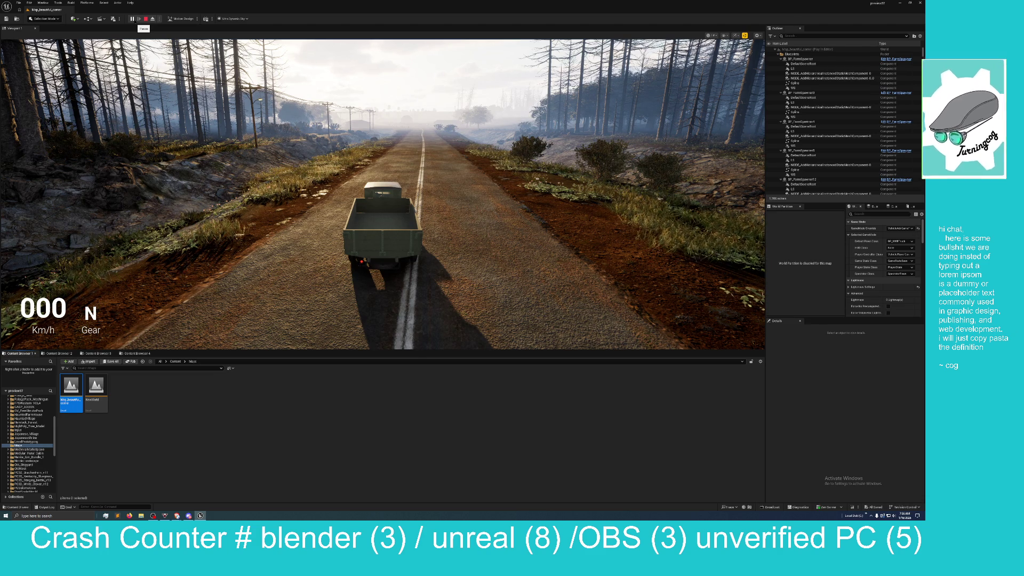
- Capture game input, then test the truck's throttle and brake/reverse on the forest road
{"action": "left_click", "coordinate": [342, 160]}
{"action": "key", "text": "w"}
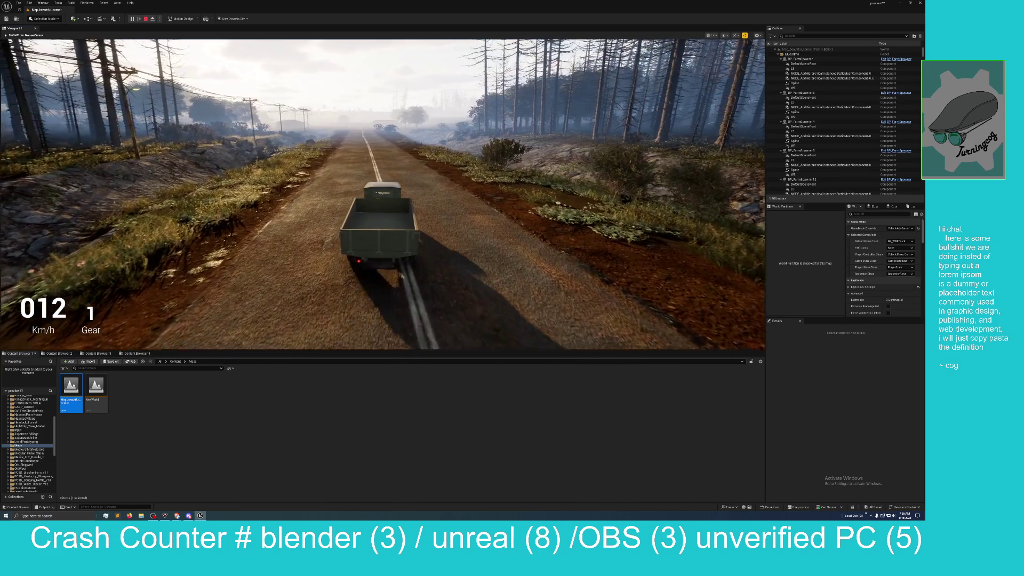
{"action": "key", "text": "s"}
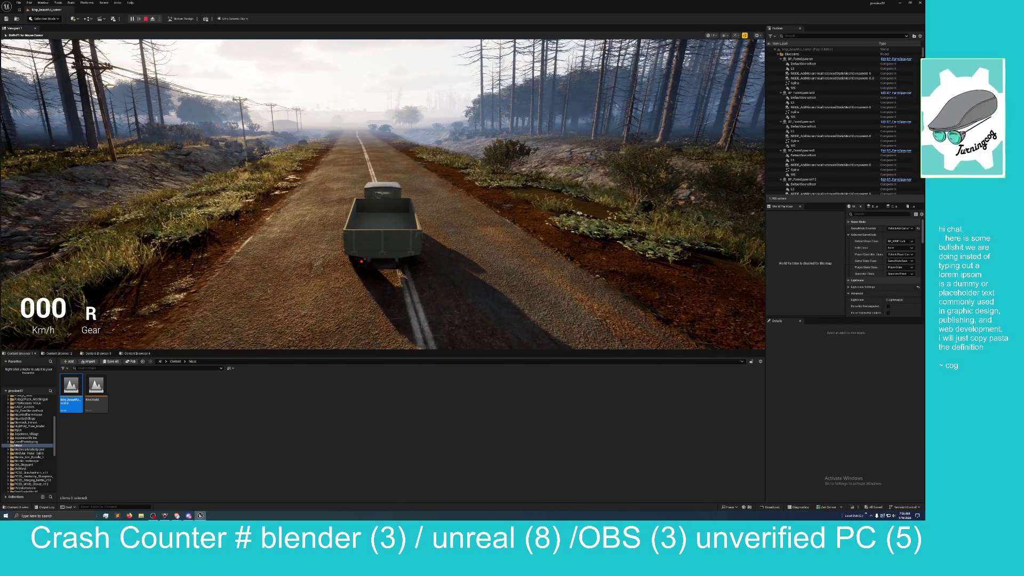
- Switch play to fullscreen and drive the truck forward to about 26 km/h in gear 2
{"action": "key", "text": "F11"}
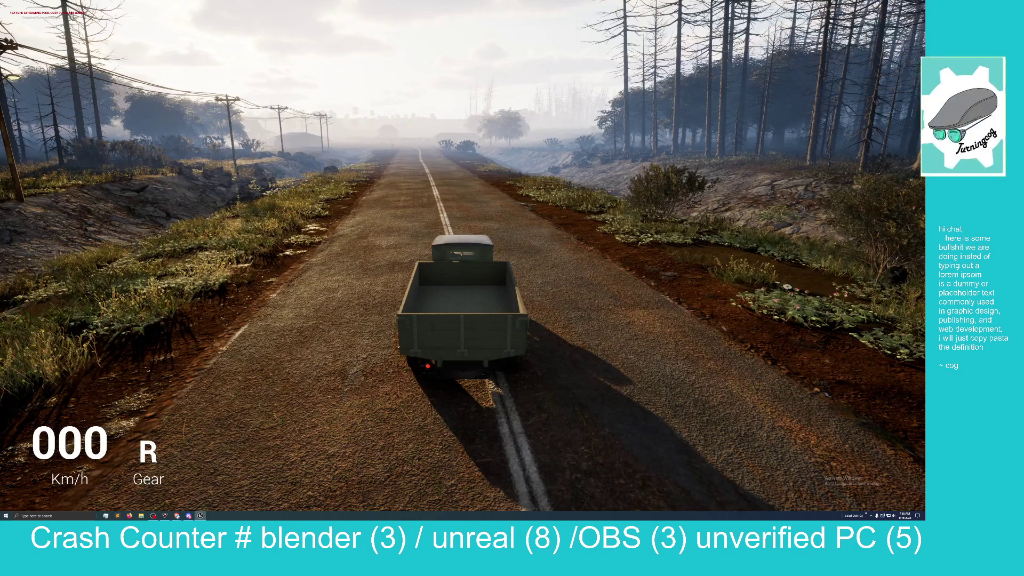
{"action": "key", "text": "w"}
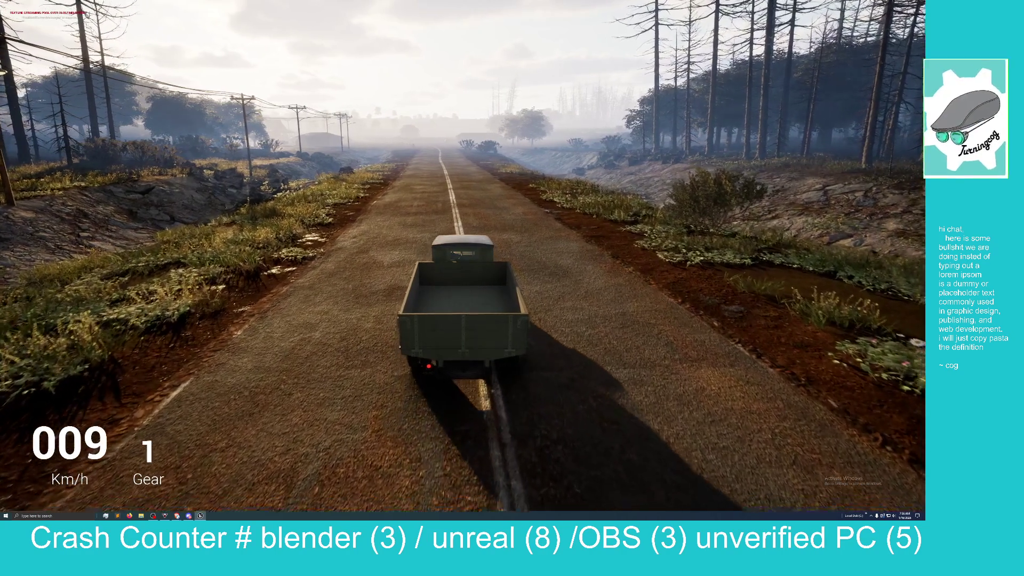
{"action": "key", "text": "w"}
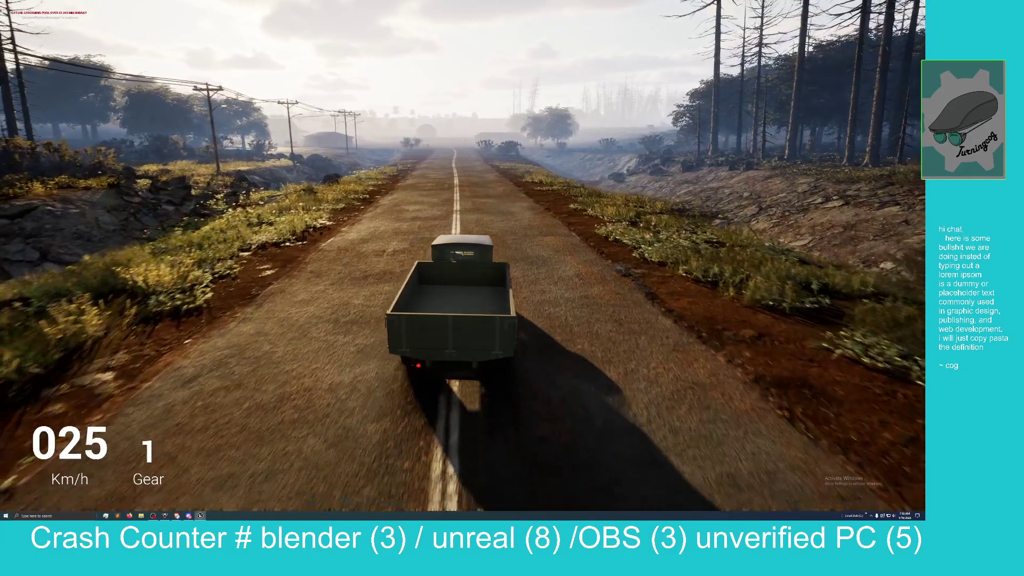
{"action": "key", "text": "w"}
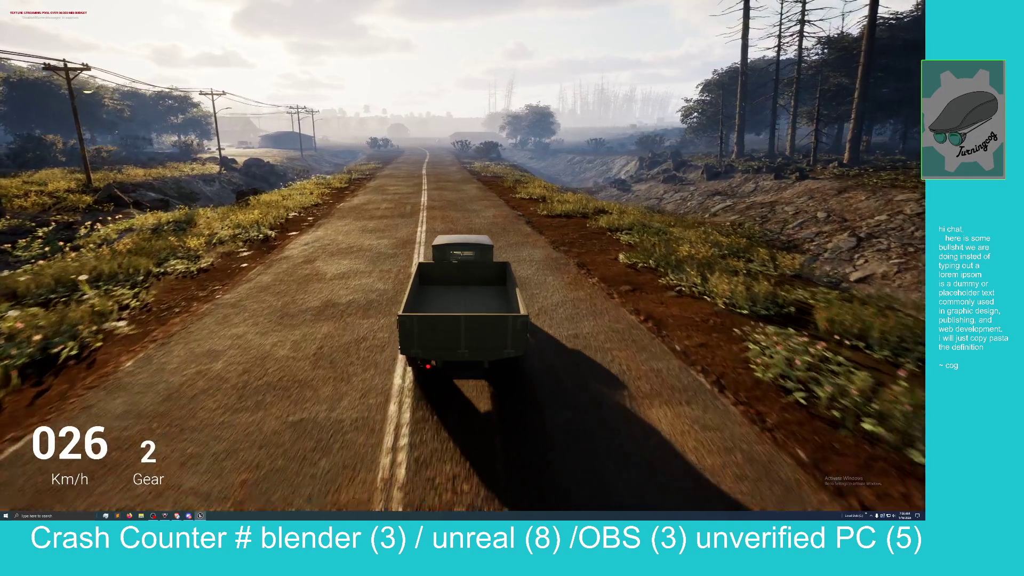
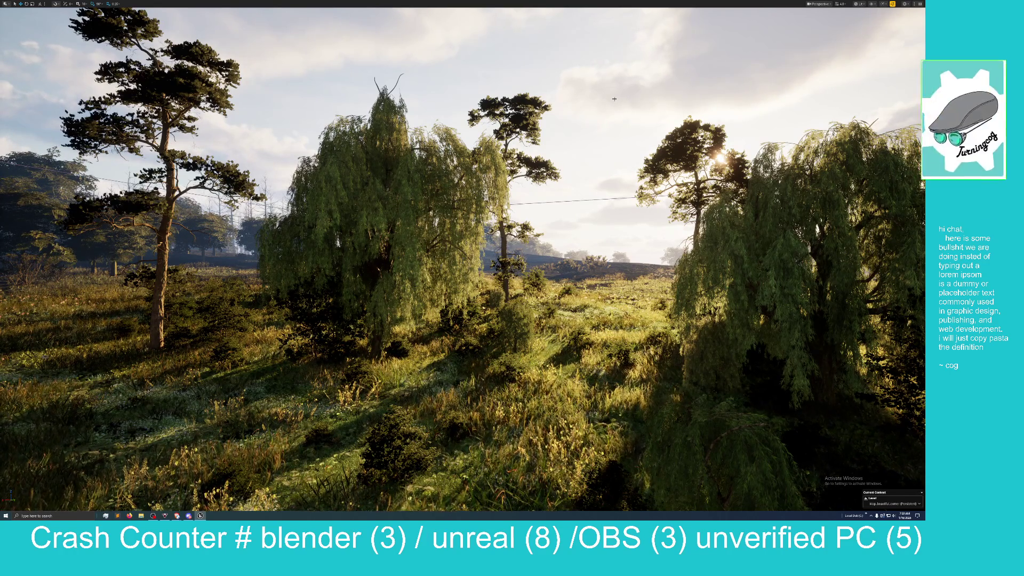
- Exit immersive mode, check the Nanite Overview view mode, return to Lit, and close the editor
{"action": "key", "text": "F11"}
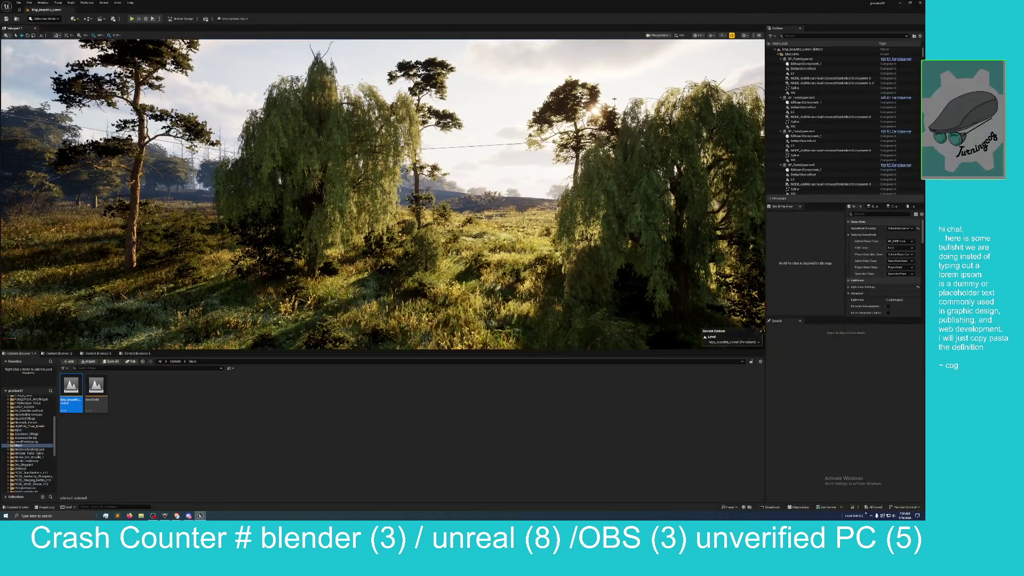
{"action": "left_click", "coordinate": [700, 35]}
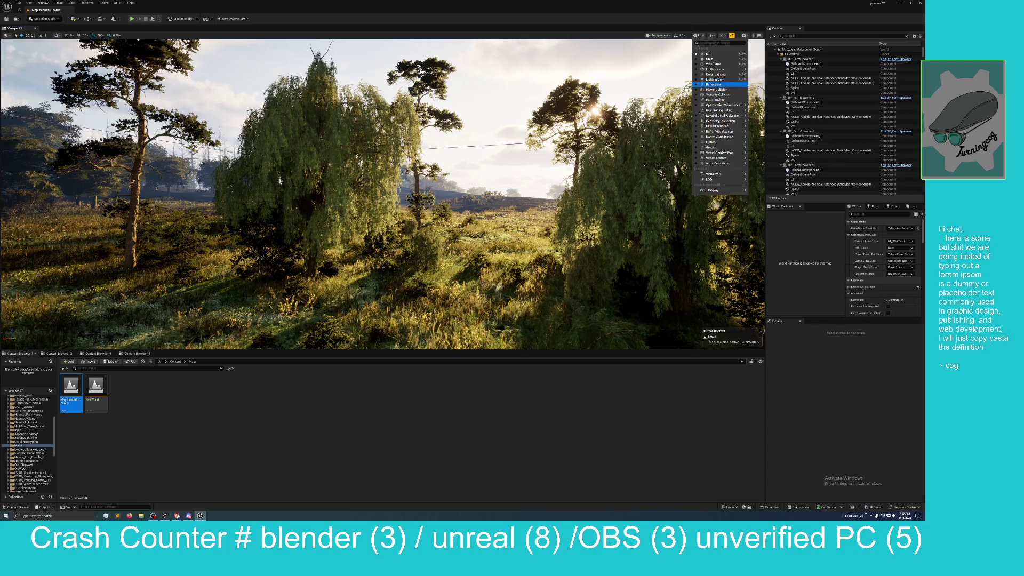
{"action": "mouse_move", "coordinate": [712, 142]}
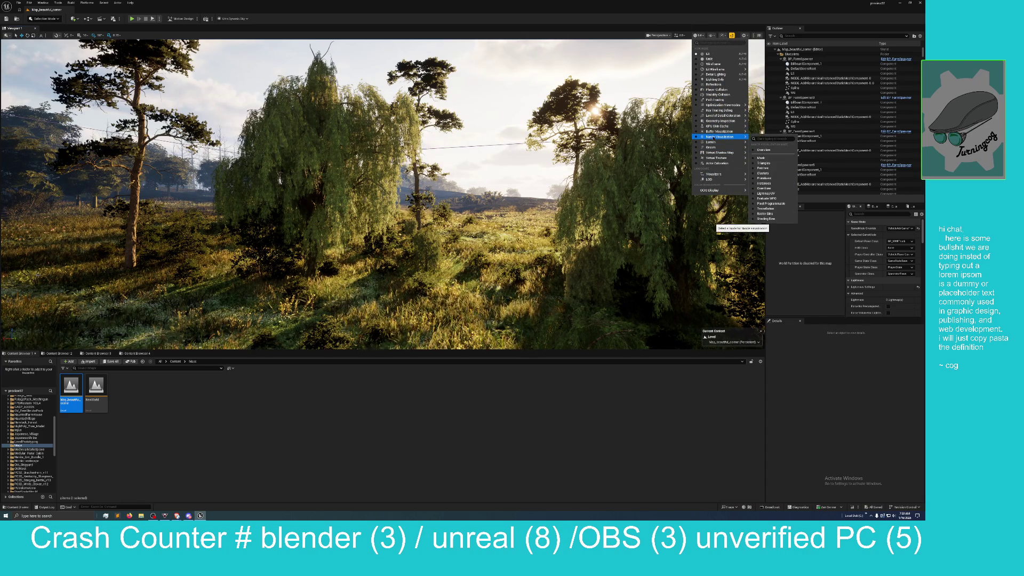
{"action": "left_click", "coordinate": [518, 249]}
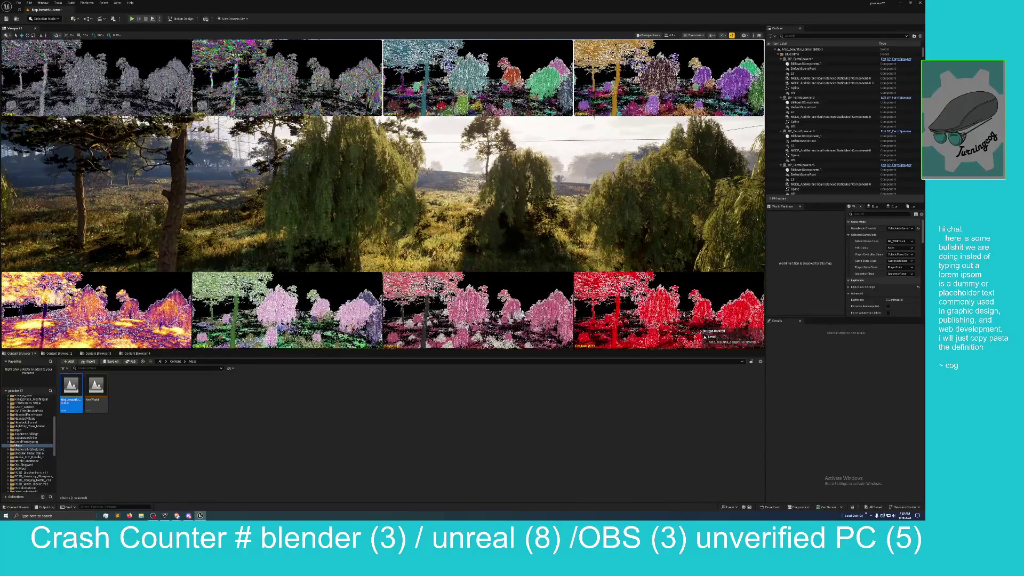
{"action": "left_click", "coordinate": [695, 35]}
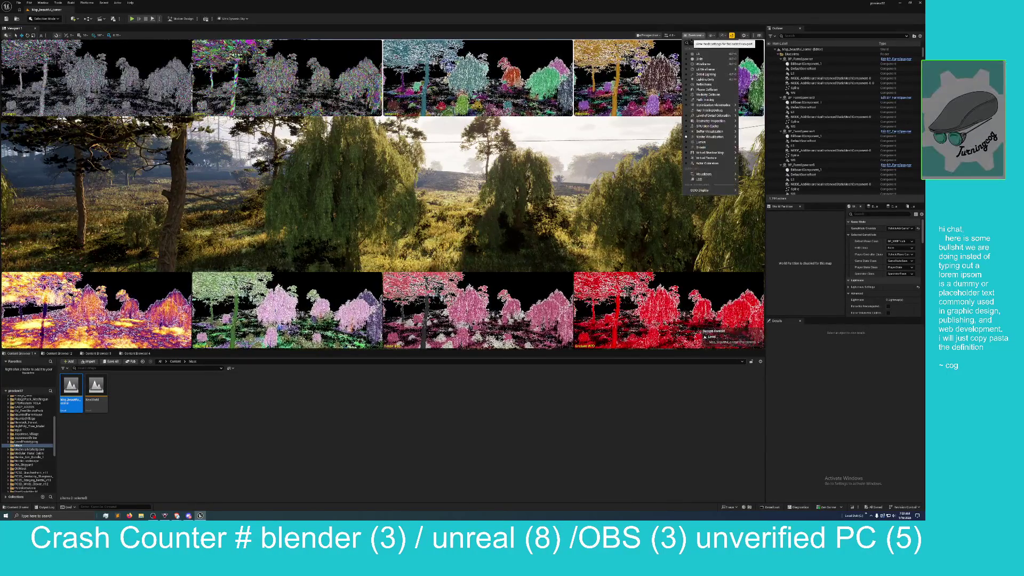
{"action": "left_click", "coordinate": [699, 58]}
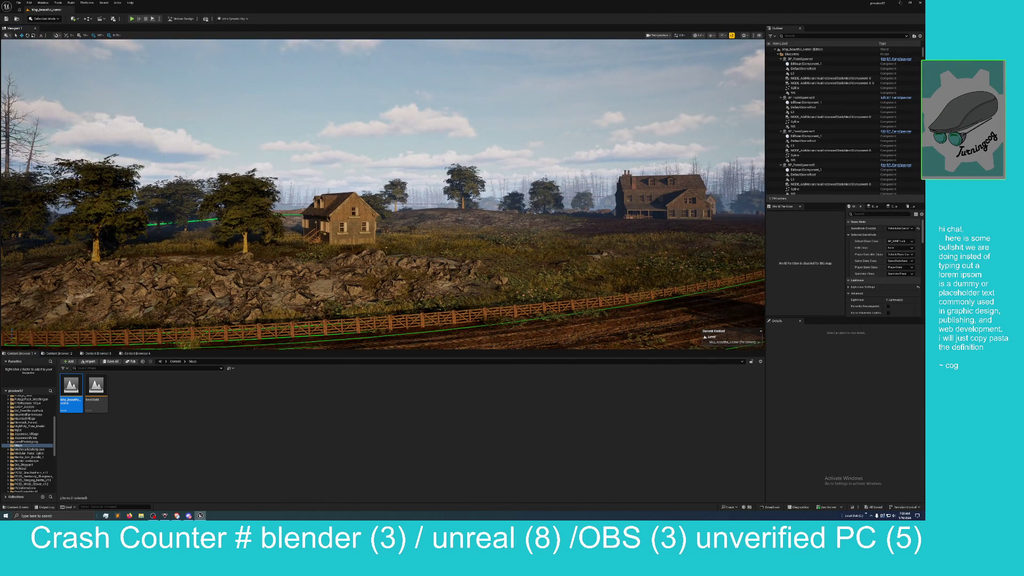
{"action": "left_click", "coordinate": [920, 3]}
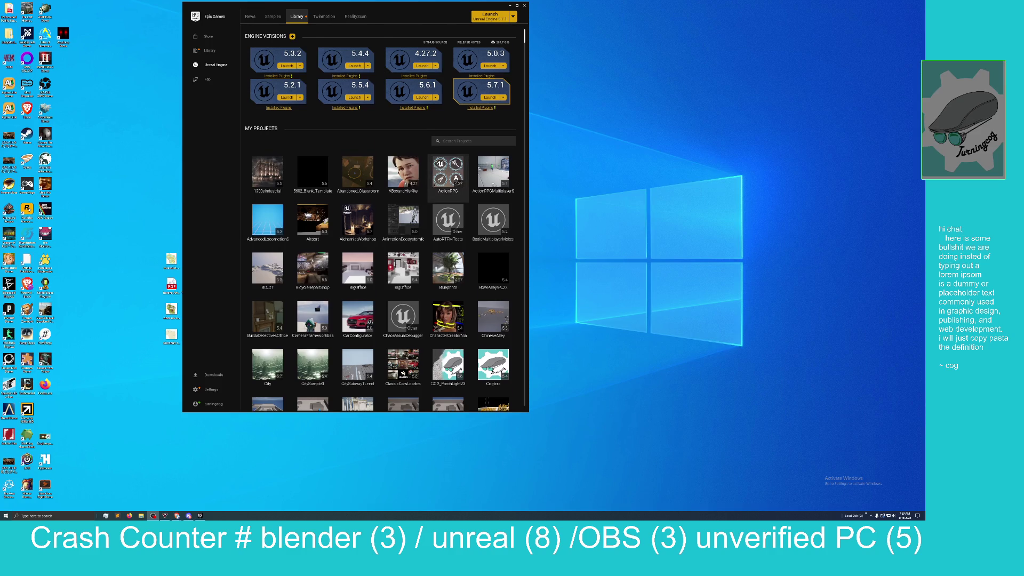
- Scroll the My Projects library to the City project and launch it
{"action": "scroll", "coordinate": [428, 205], "scroll_direction": "down", "scroll_amount": 6}
{"action": "scroll", "coordinate": [429, 205], "scroll_direction": "down", "scroll_amount": 2}
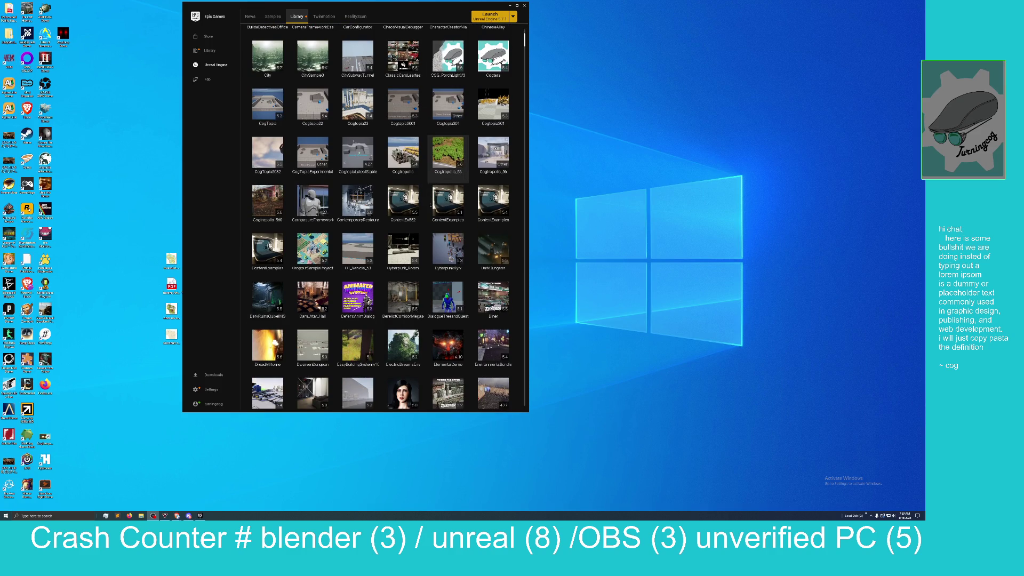
{"action": "scroll", "coordinate": [430, 205], "scroll_direction": "up", "scroll_amount": 1}
{"action": "double_click", "coordinate": [271, 112]}
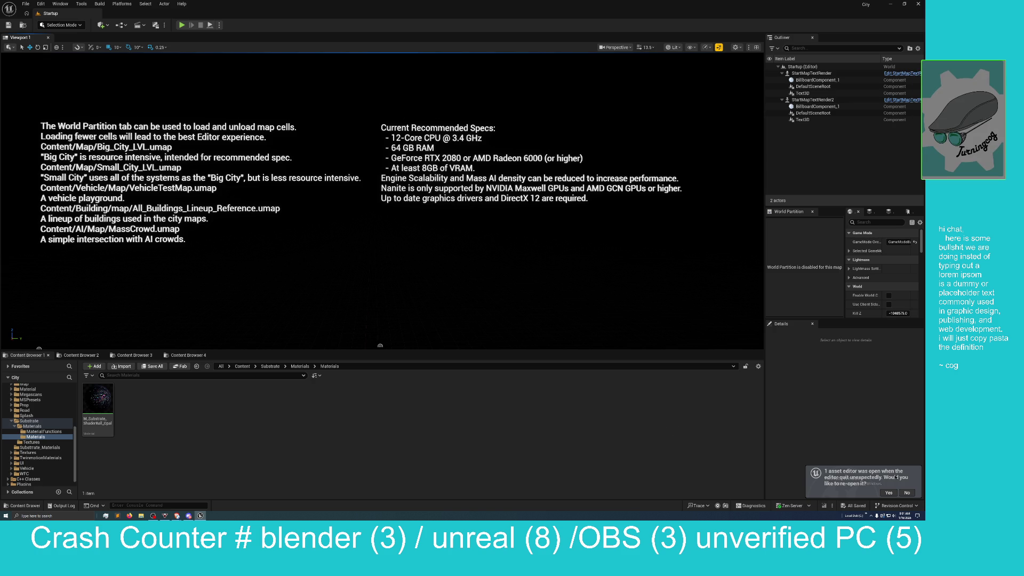
- Reopen the Opal material, frame the DistanceFieldApproxAO and Slab BSDF nodes, and widen the window
{"action": "left_click", "coordinate": [888, 493]}
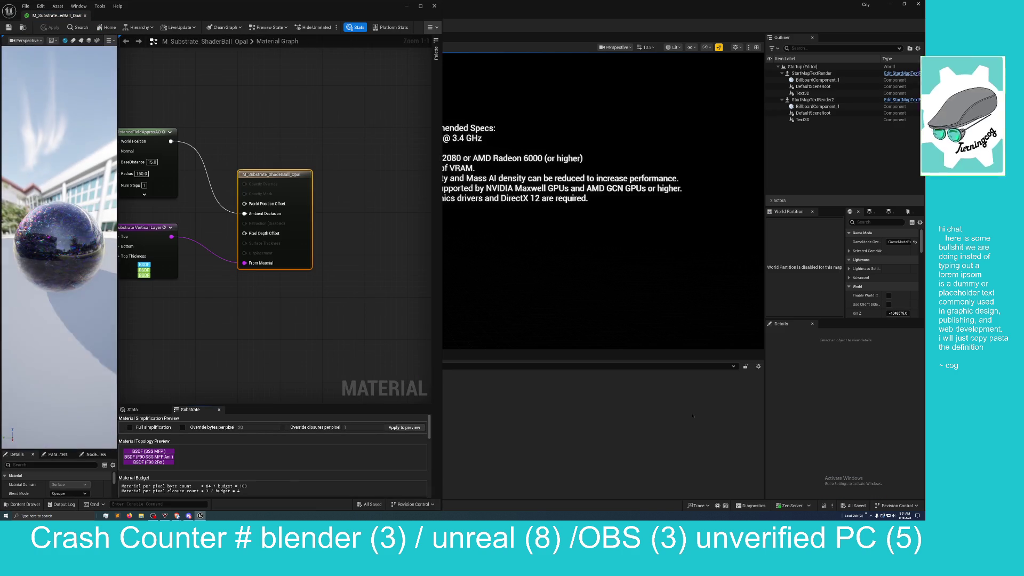
{"action": "left_click_drag", "start_coordinate": [347, 181], "coordinate": [374, 189]}
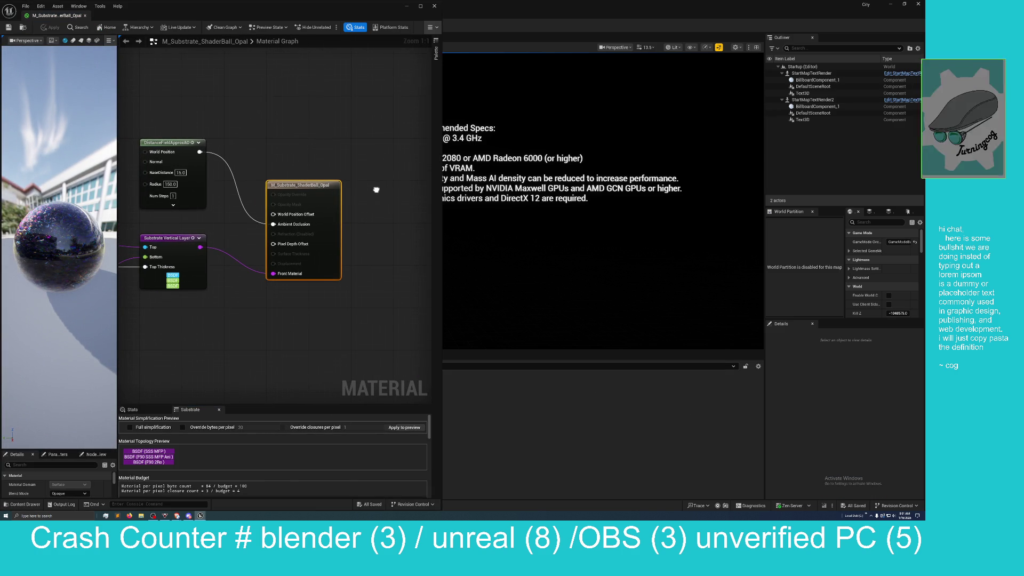
{"action": "scroll", "coordinate": [369, 210], "scroll_direction": "down", "scroll_amount": 4}
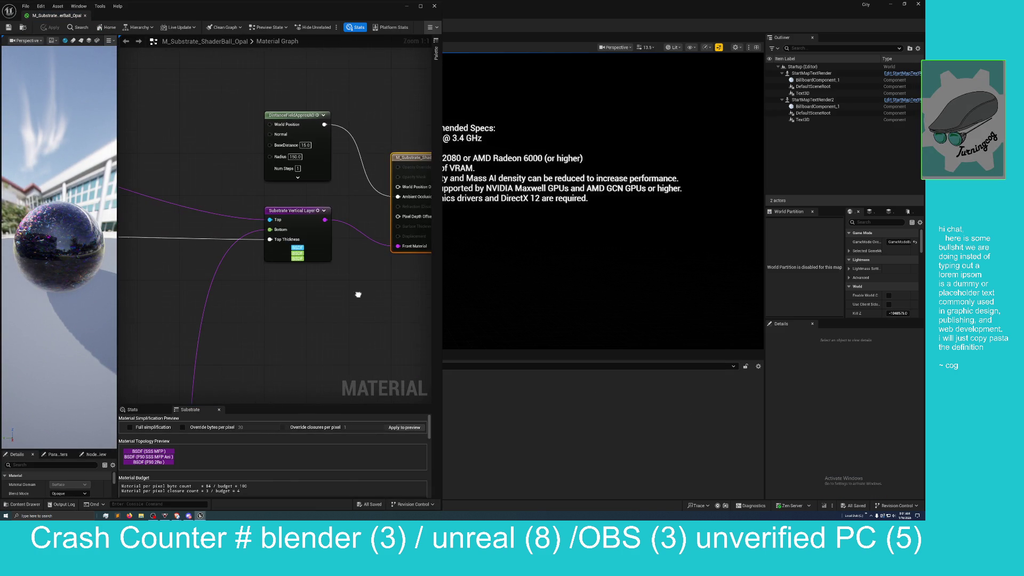
{"action": "left_click_drag", "start_coordinate": [318, 299], "coordinate": [558, 304]}
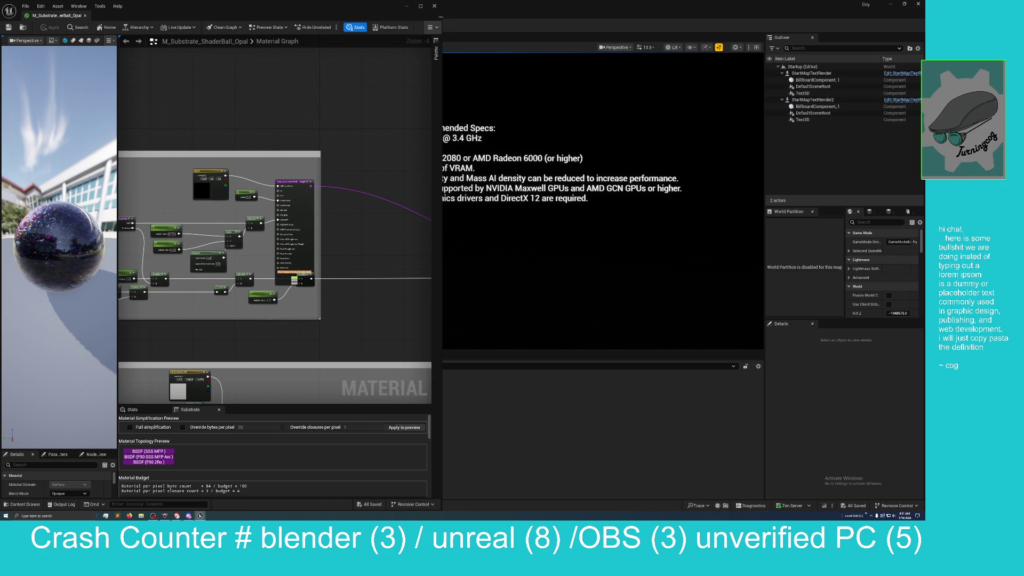
{"action": "left_click_drag", "start_coordinate": [441, 63], "coordinate": [923, 62]}
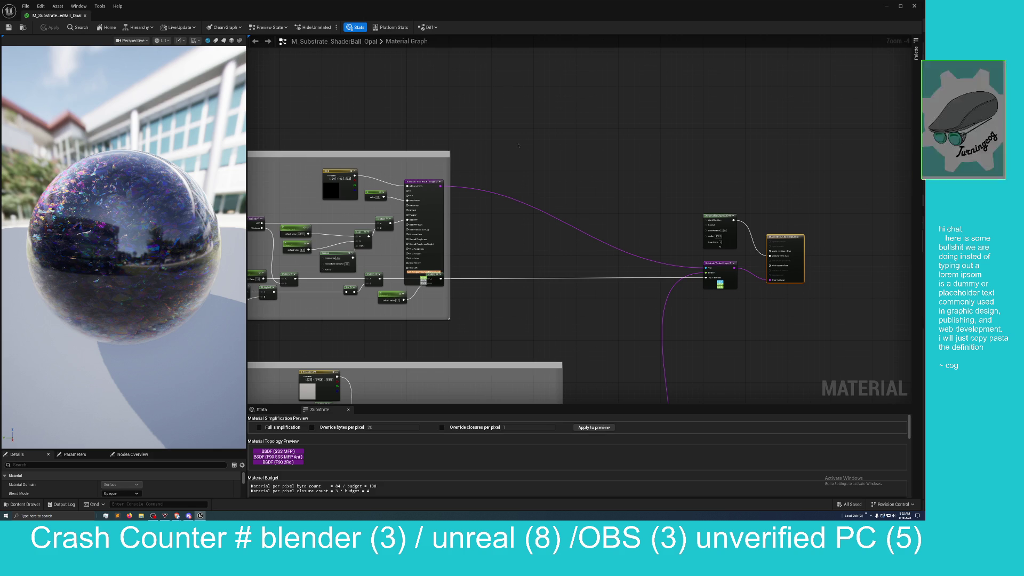
{"action": "left_click_drag", "start_coordinate": [518, 144], "coordinate": [573, 158]}
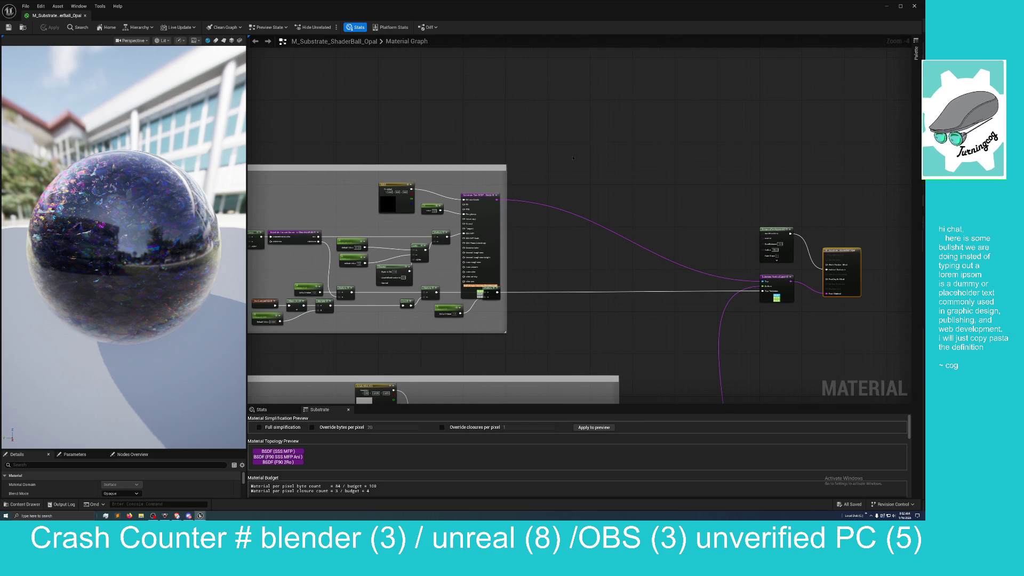
{"action": "mouse_move", "coordinate": [572, 158]}
{"action": "left_mouse_down"}
{"action": "mouse_move", "coordinate": [725, 165]}
{"action": "mouse_move", "coordinate": [744, 73]}
{"action": "left_mouse_up"}
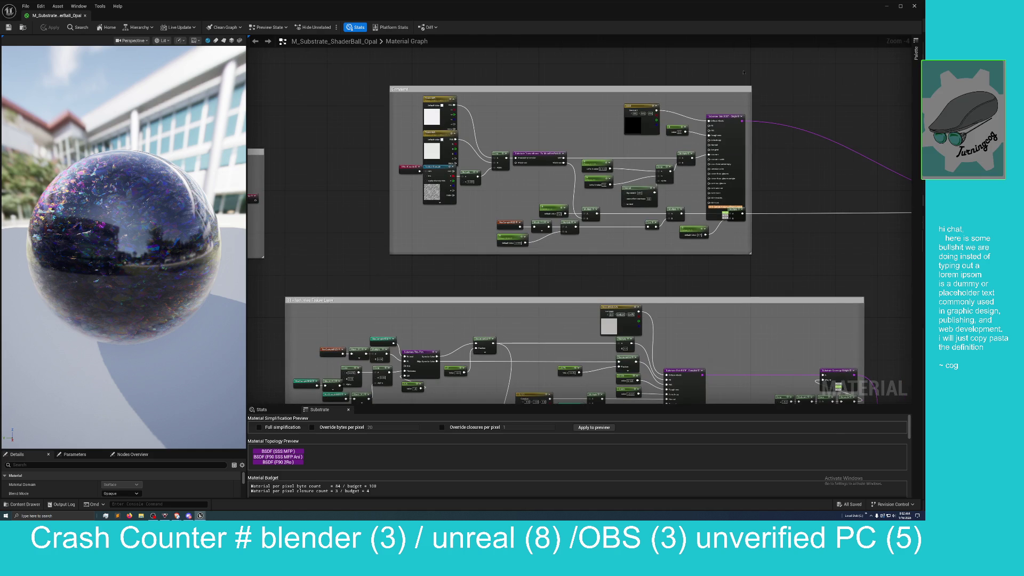
{"action": "mouse_move", "coordinate": [466, 77]}
{"action": "left_mouse_down"}
{"action": "mouse_move", "coordinate": [427, 93]}
{"action": "mouse_move", "coordinate": [394, 138]}
{"action": "mouse_move", "coordinate": [405, 74]}
{"action": "mouse_move", "coordinate": [415, 105]}
{"action": "mouse_move", "coordinate": [353, 121]}
{"action": "mouse_move", "coordinate": [384, 144]}
{"action": "left_mouse_up"}
{"action": "scroll", "coordinate": [393, 139], "scroll_direction": "up", "scroll_amount": 1}
{"action": "scroll", "coordinate": [393, 140], "scroll_direction": "up", "scroll_amount": 1}
{"action": "scroll", "coordinate": [415, 105], "scroll_direction": "down", "scroll_amount": 3}
{"action": "scroll", "coordinate": [383, 142], "scroll_direction": "up", "scroll_amount": 5}
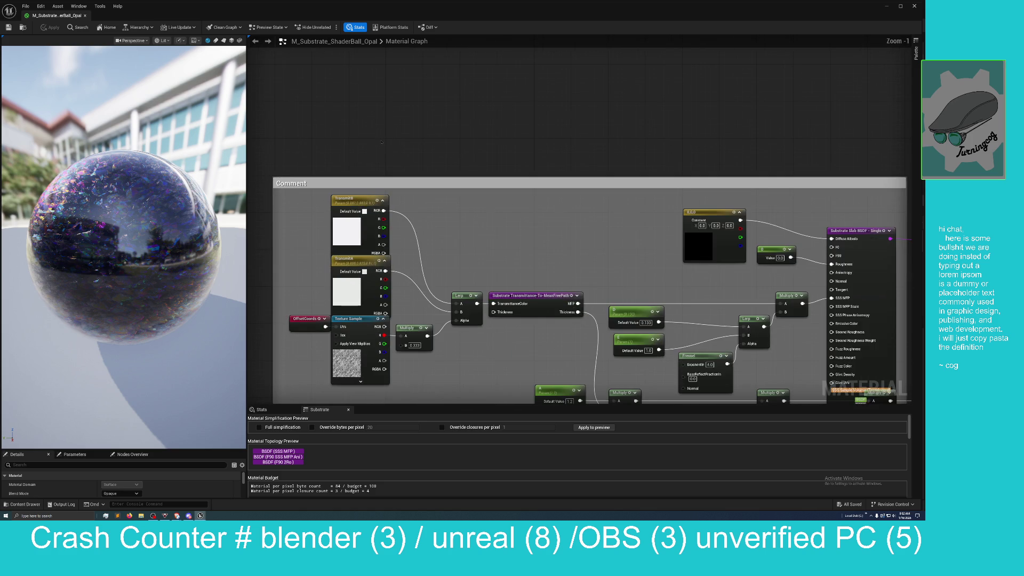
{"action": "scroll", "coordinate": [382, 141], "scroll_direction": "down", "scroll_amount": 5}
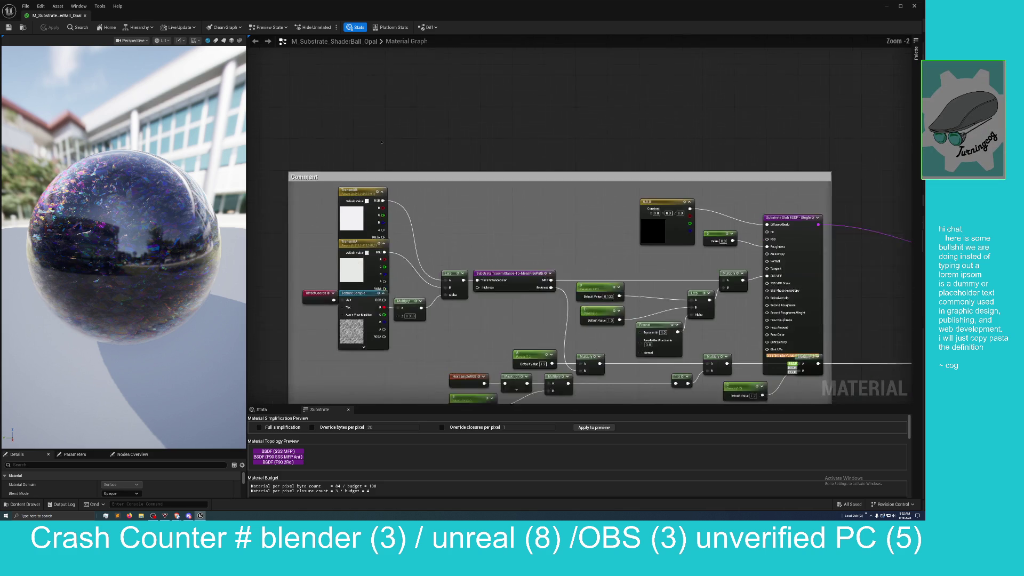
{"action": "mouse_move", "coordinate": [721, 163]}
{"action": "left_mouse_down"}
{"action": "mouse_move", "coordinate": [592, 149]}
{"action": "mouse_move", "coordinate": [439, 157]}
{"action": "left_mouse_up"}
{"action": "scroll", "coordinate": [606, 160], "scroll_direction": "up", "scroll_amount": 5}
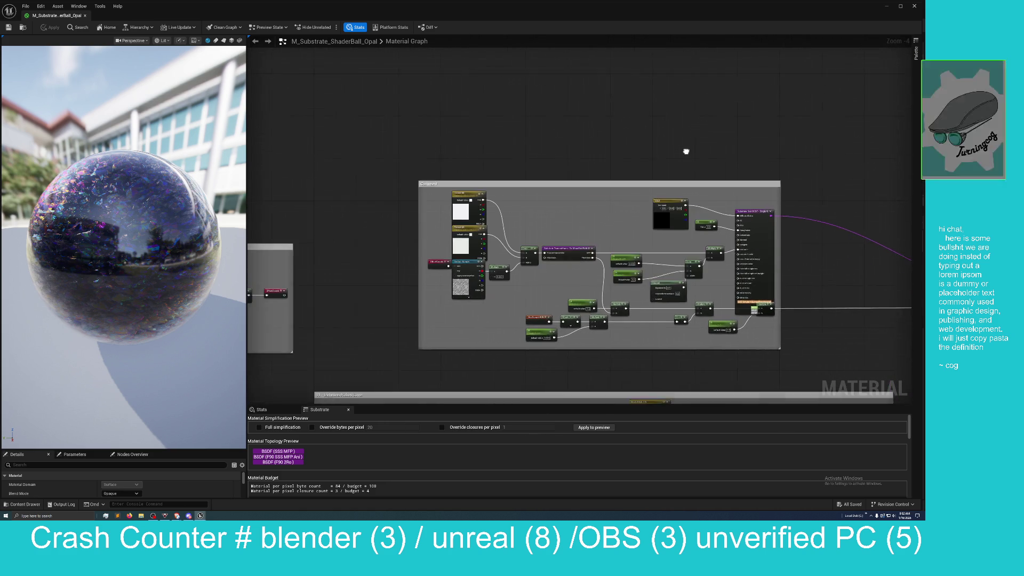
{"action": "scroll", "coordinate": [606, 159], "scroll_direction": "down", "scroll_amount": 4}
{"action": "scroll", "coordinate": [535, 160], "scroll_direction": "up", "scroll_amount": 2}
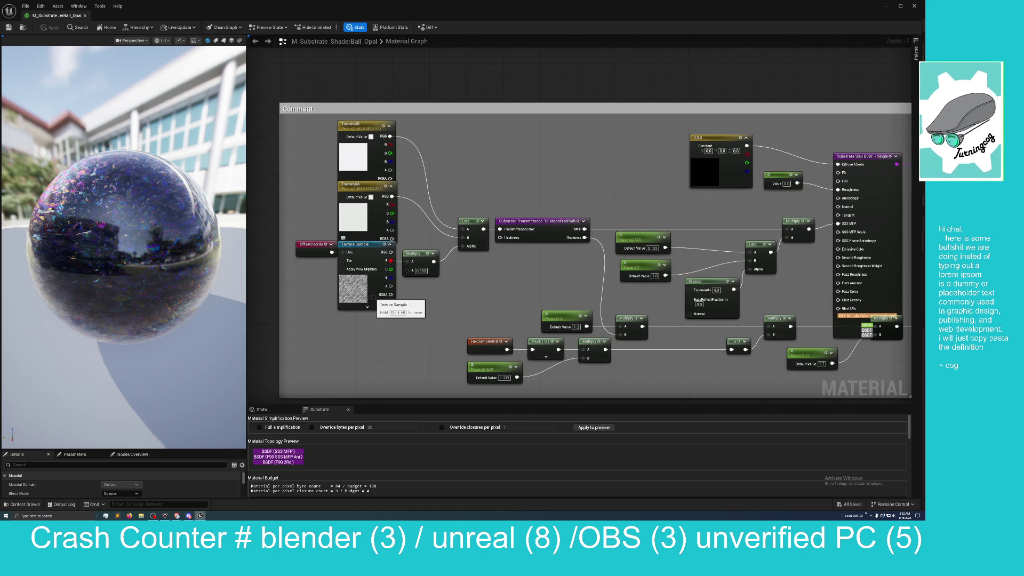
{"action": "left_click_drag", "start_coordinate": [483, 299], "coordinate": [369, 256]}
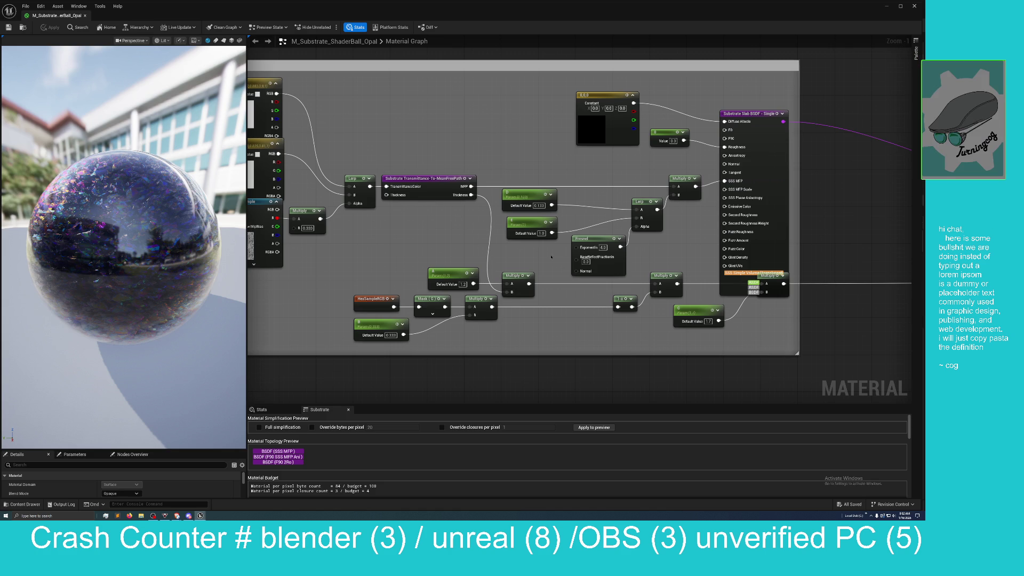
{"action": "left_click_drag", "start_coordinate": [551, 255], "coordinate": [457, 258]}
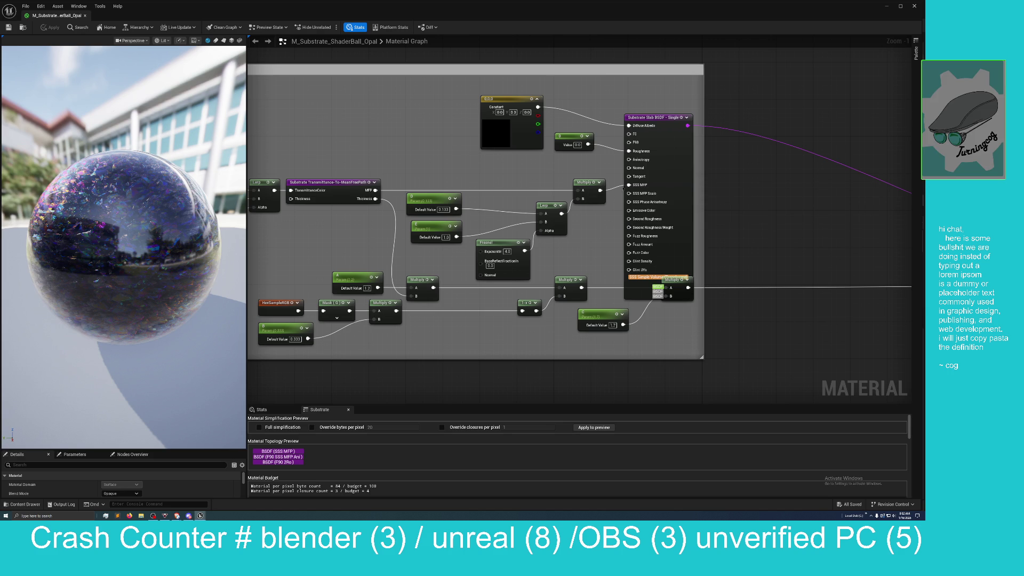
{"action": "mouse_move", "coordinate": [629, 185]}
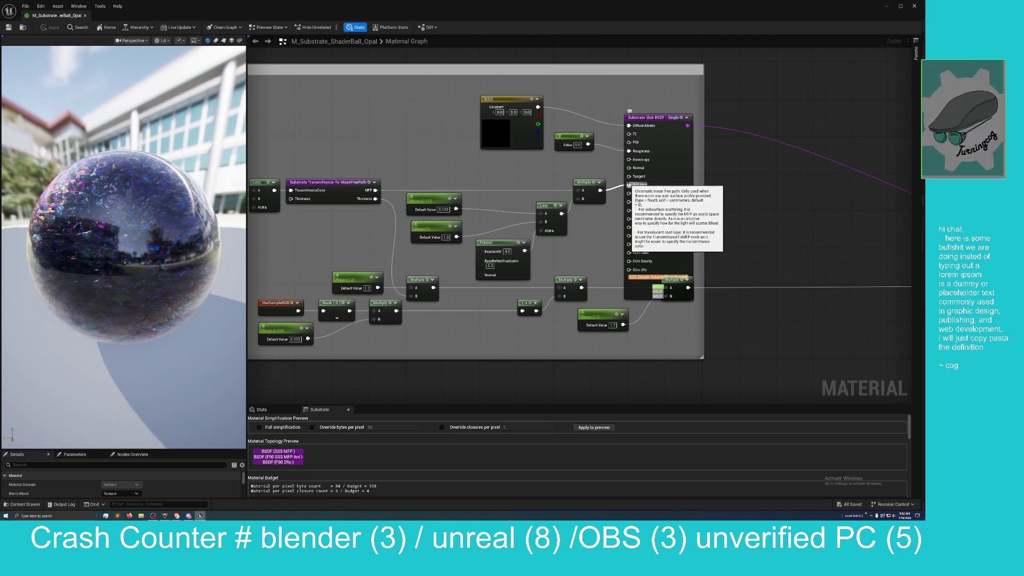
{"action": "left_click", "coordinate": [629, 185], "text": "alt"}
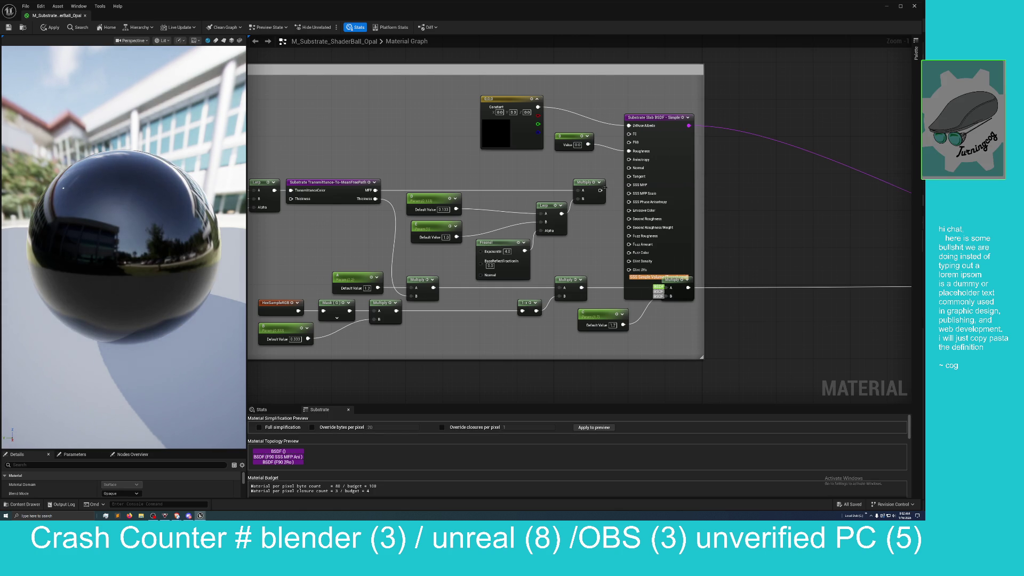
{"action": "left_click_drag", "start_coordinate": [601, 190], "coordinate": [629, 185]}
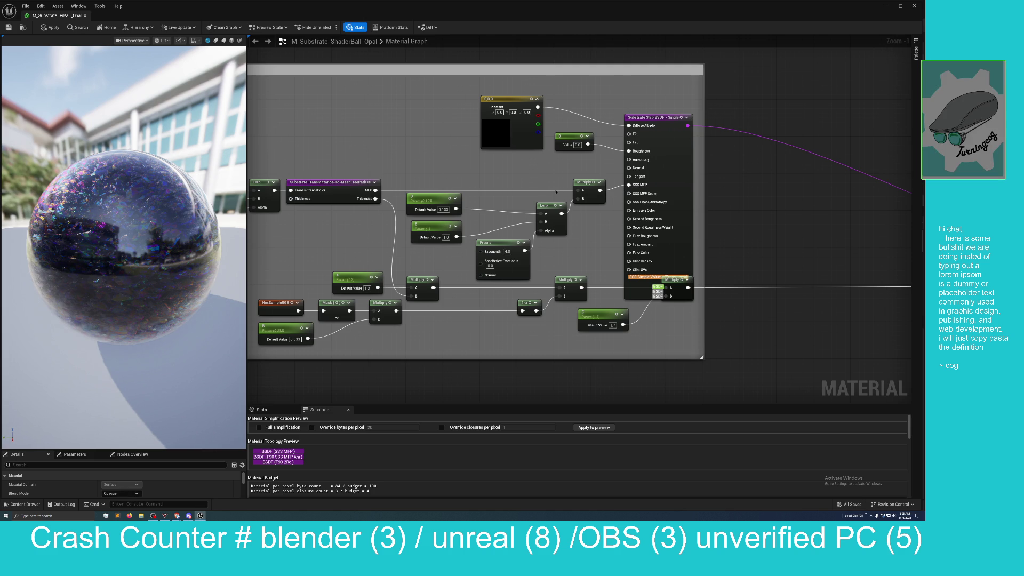
{"action": "mouse_move", "coordinate": [459, 155]}
{"action": "left_mouse_down"}
{"action": "mouse_move", "coordinate": [613, 135]}
{"action": "mouse_move", "coordinate": [676, 141]}
{"action": "mouse_move", "coordinate": [762, 103]}
{"action": "mouse_move", "coordinate": [477, 256]}
{"action": "left_mouse_up"}
{"action": "scroll", "coordinate": [478, 256], "scroll_direction": "down", "scroll_amount": 3}
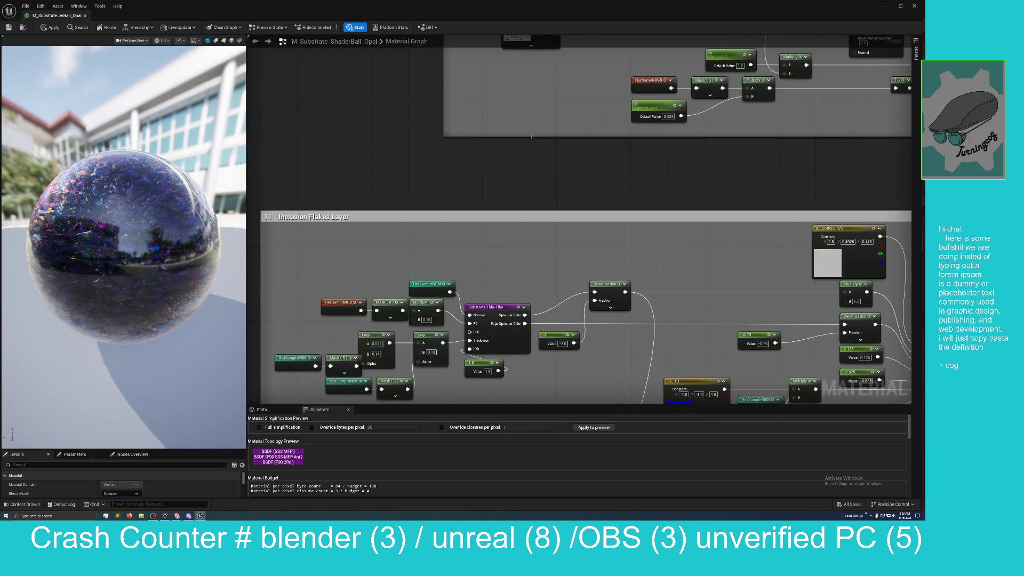
{"action": "scroll", "coordinate": [658, 175], "scroll_direction": "up", "scroll_amount": 2}
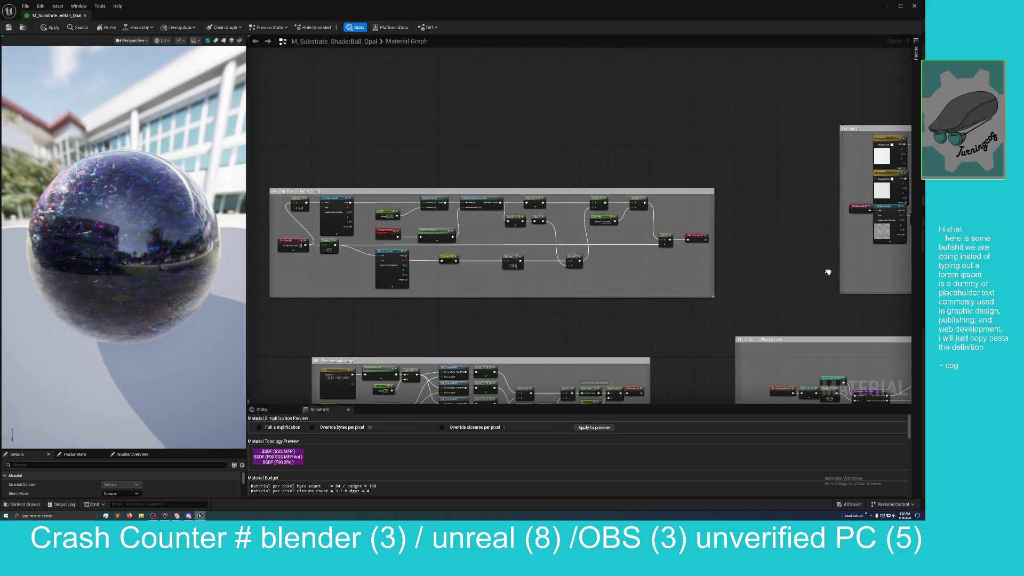
{"action": "mouse_move", "coordinate": [766, 275]}
{"action": "left_mouse_down"}
{"action": "mouse_move", "coordinate": [715, 100]}
{"action": "mouse_move", "coordinate": [793, 37]}
{"action": "left_mouse_up"}
{"action": "mouse_move", "coordinate": [403, 49]}
{"action": "left_mouse_down"}
{"action": "mouse_move", "coordinate": [709, 192]}
{"action": "mouse_move", "coordinate": [704, 336]}
{"action": "mouse_move", "coordinate": [698, 298]}
{"action": "mouse_move", "coordinate": [585, 290]}
{"action": "left_mouse_up"}
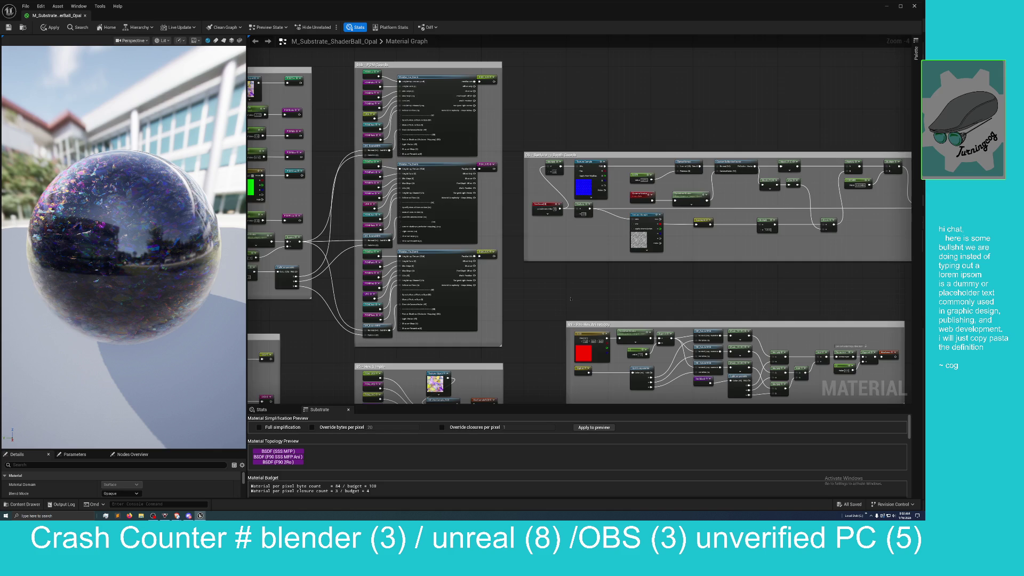
{"action": "mouse_move", "coordinate": [570, 298]}
{"action": "left_mouse_down"}
{"action": "mouse_move", "coordinate": [389, 263]}
{"action": "mouse_move", "coordinate": [512, 252]}
{"action": "left_mouse_up"}
{"action": "scroll", "coordinate": [388, 263], "scroll_direction": "down", "scroll_amount": 3}
{"action": "scroll", "coordinate": [513, 253], "scroll_direction": "up", "scroll_amount": 2}
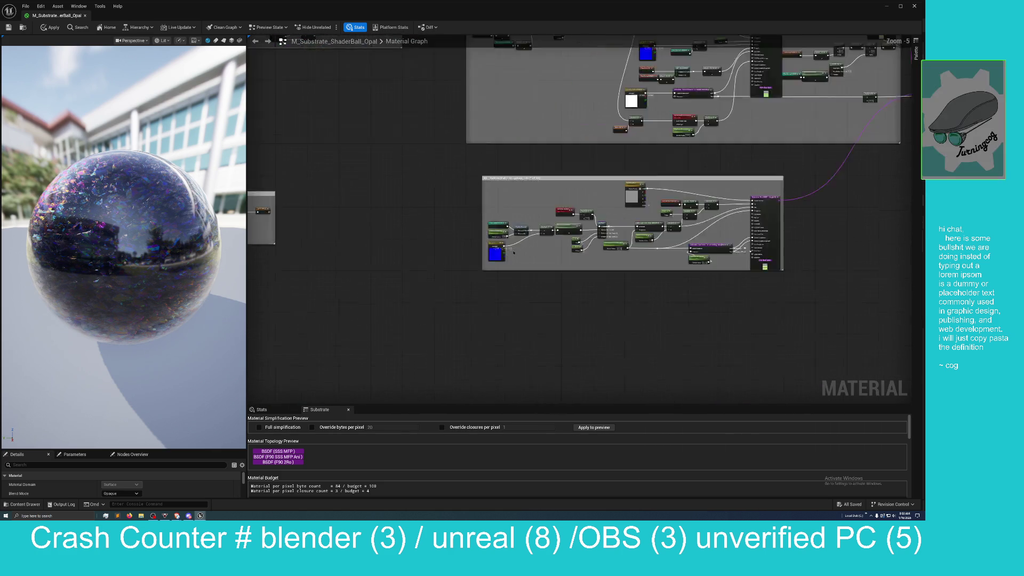
{"action": "scroll", "coordinate": [513, 252], "scroll_direction": "up", "scroll_amount": 4}
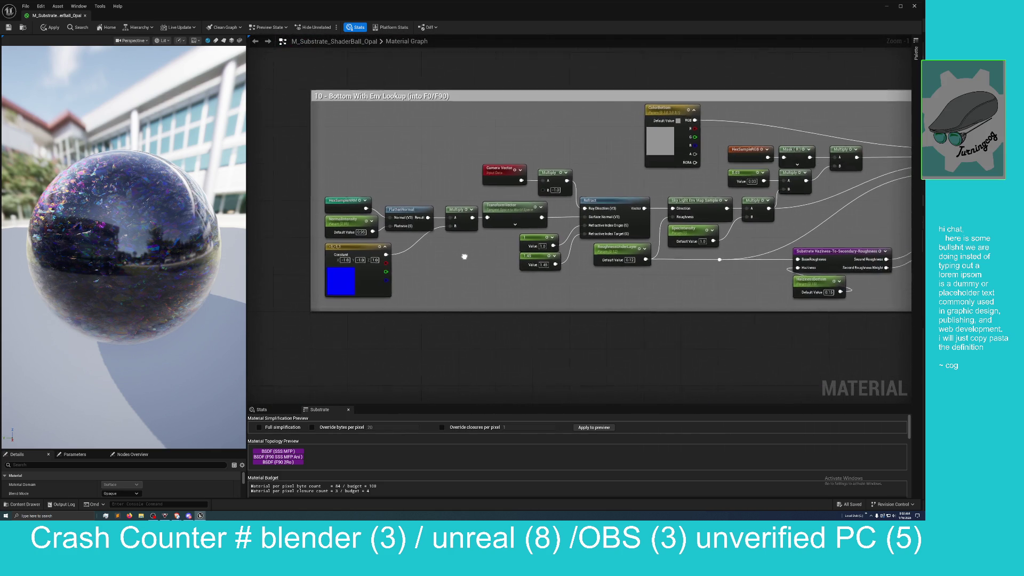
{"action": "left_click_drag", "start_coordinate": [464, 257], "coordinate": [435, 254]}
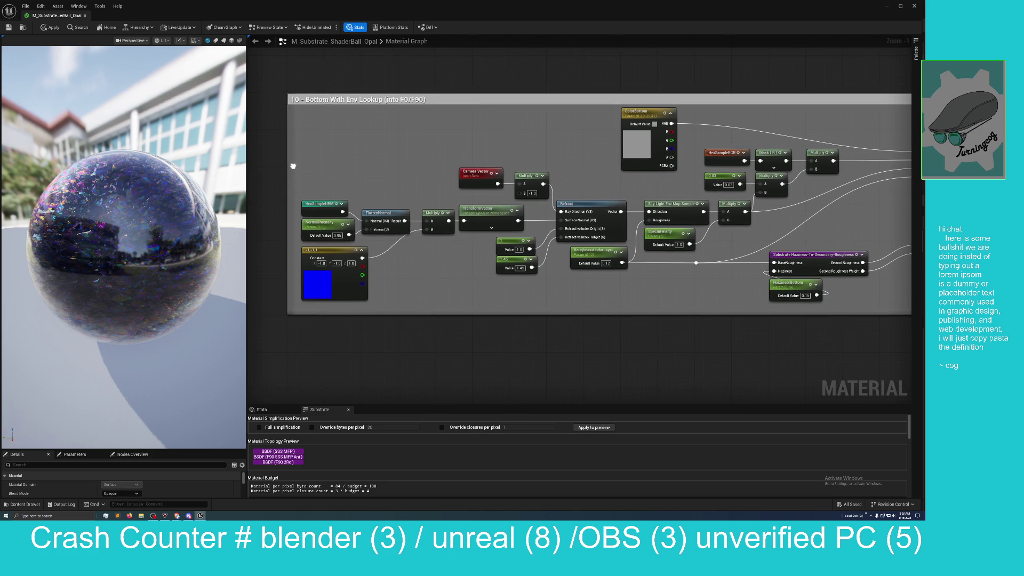
{"action": "left_click_drag", "start_coordinate": [288, 164], "coordinate": [544, 214]}
{"action": "scroll", "coordinate": [543, 215], "scroll_direction": "down", "scroll_amount": 5}
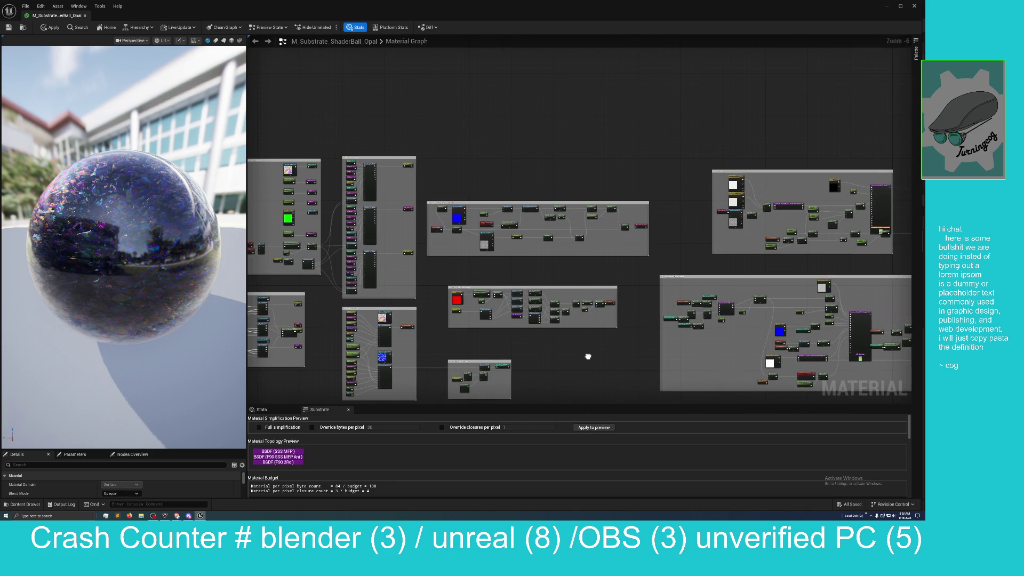
{"action": "scroll", "coordinate": [449, 191], "scroll_direction": "up", "scroll_amount": 3}
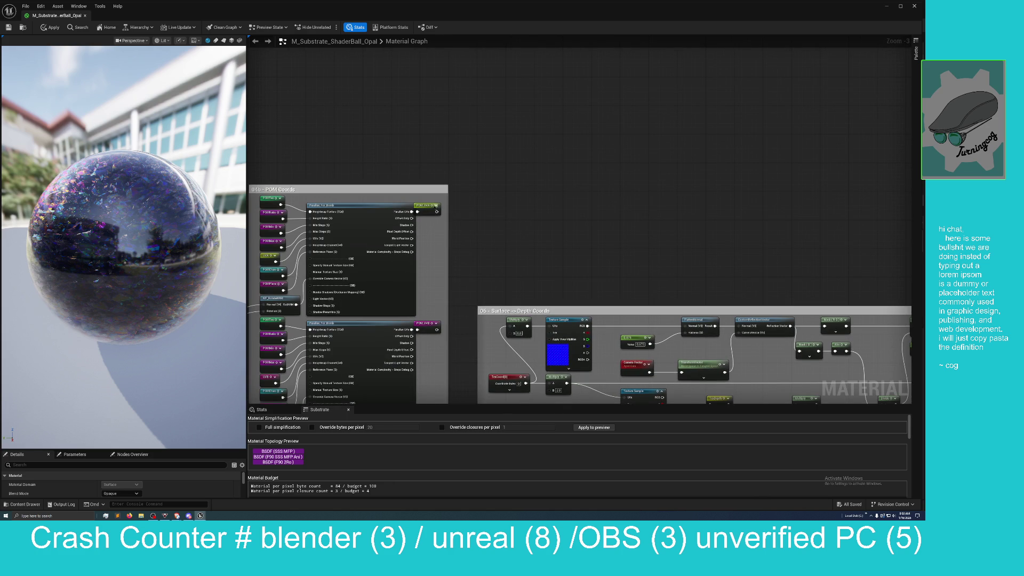
- Turn on node previews for POM_UVA, POM_UVB and POM_UVC, nudging them slightly right
{"action": "left_click", "coordinate": [425, 204]}
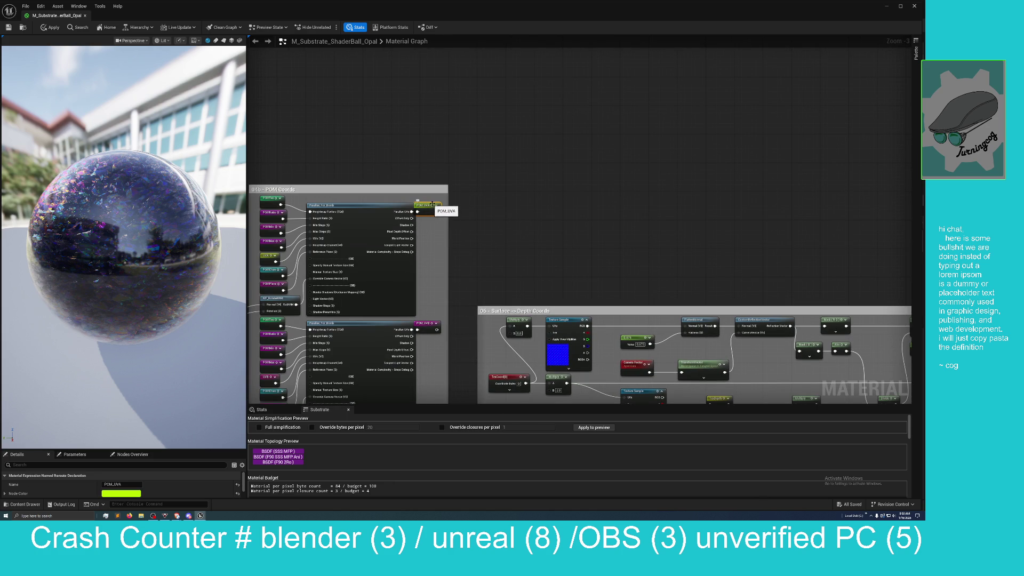
{"action": "left_click", "coordinate": [436, 205]}
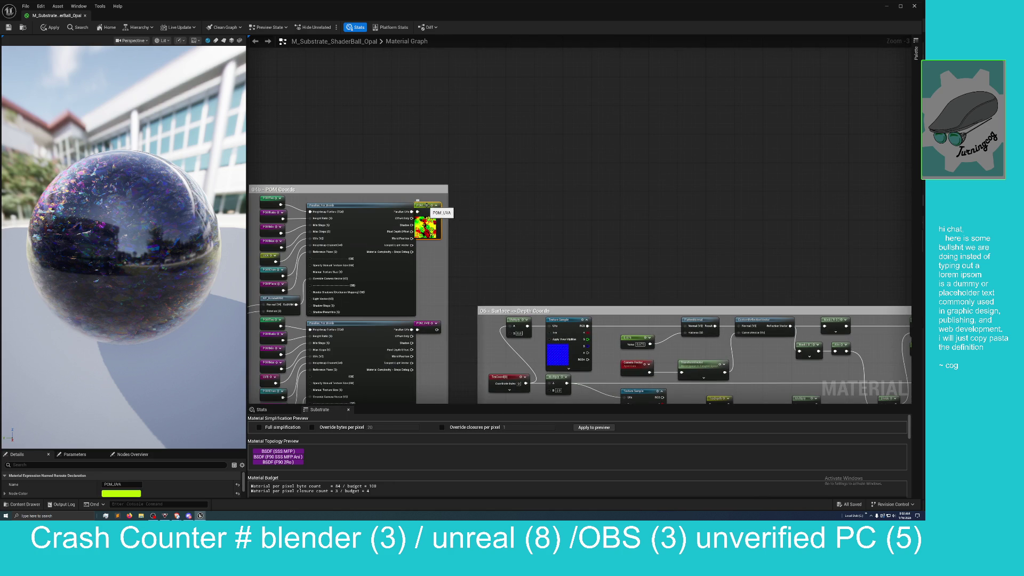
{"action": "left_click_drag", "start_coordinate": [418, 202], "coordinate": [428, 201]}
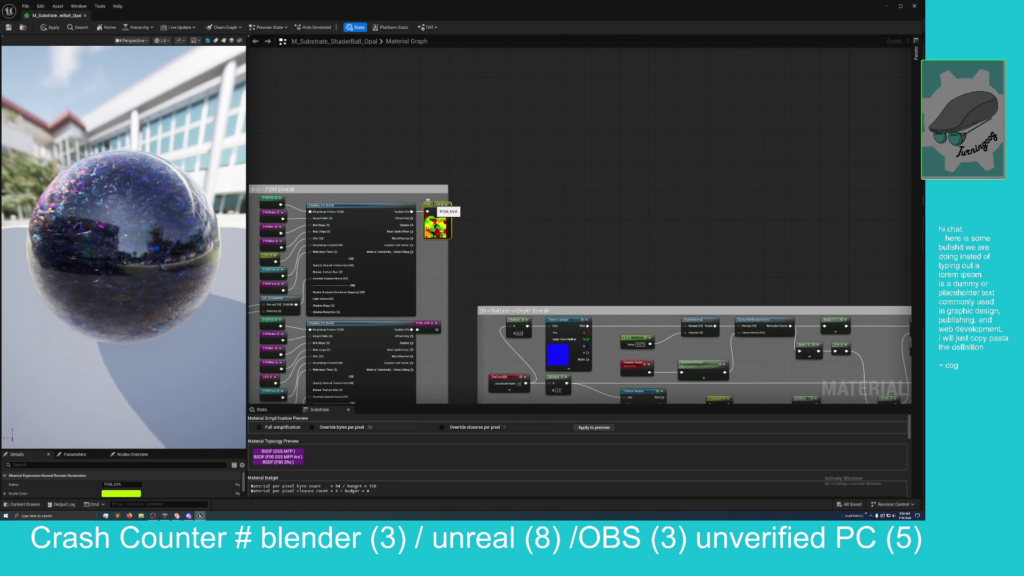
{"action": "left_click", "coordinate": [427, 323]}
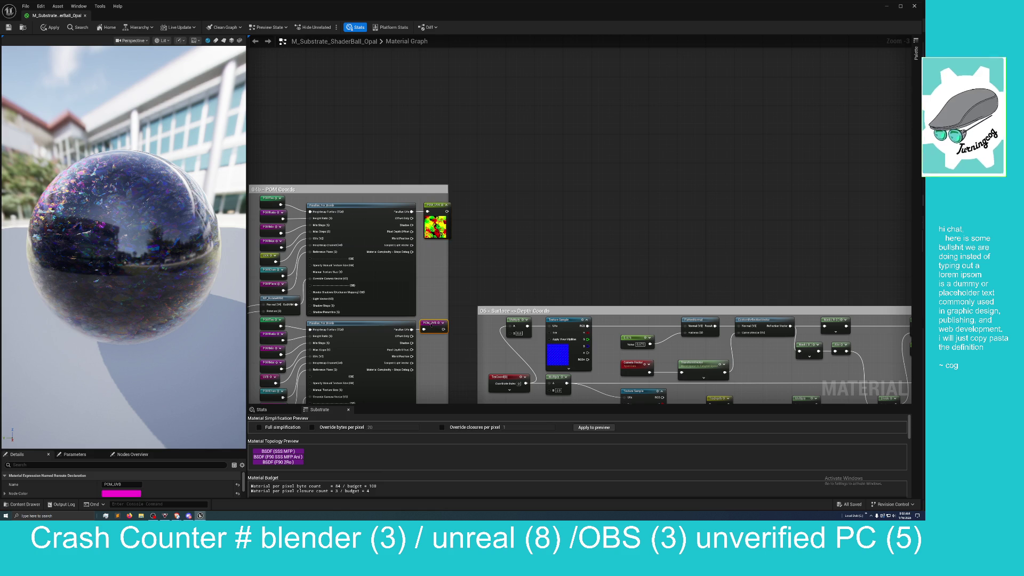
{"action": "left_click", "coordinate": [443, 323]}
{"action": "left_click_drag", "start_coordinate": [443, 324], "coordinate": [437, 212]}
{"action": "left_click_drag", "start_coordinate": [420, 330], "coordinate": [429, 330]}
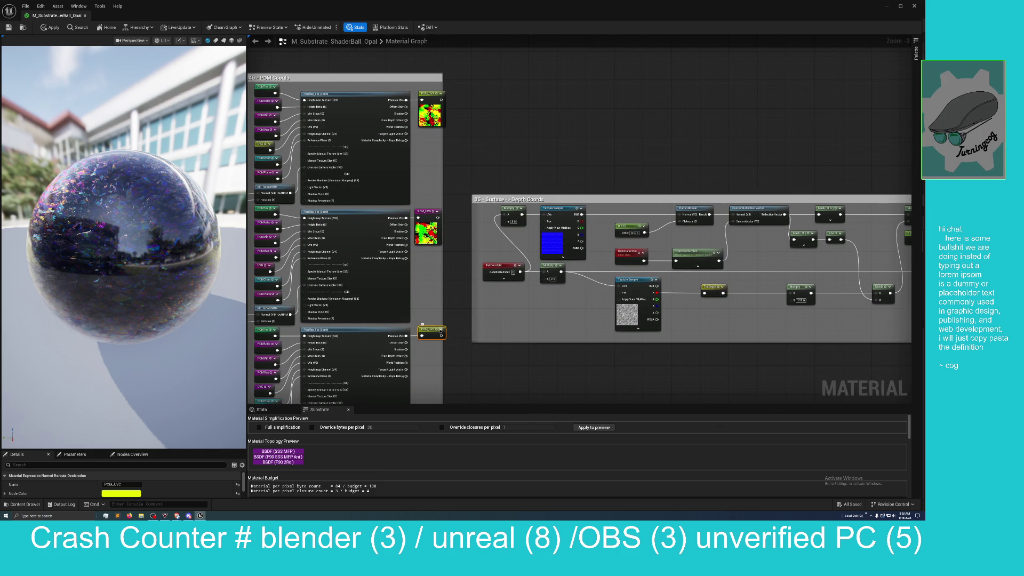
{"action": "left_click", "coordinate": [441, 330]}
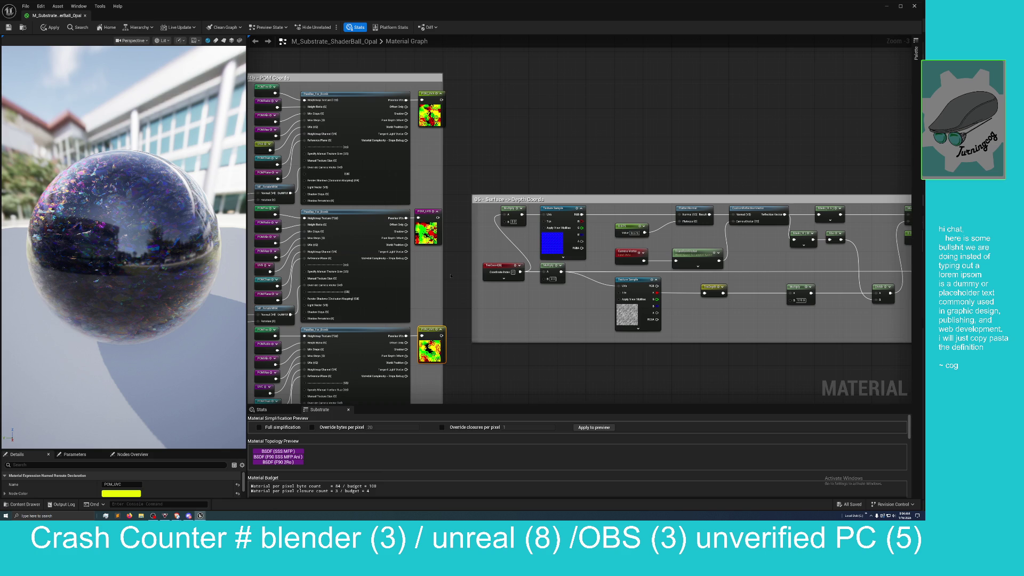
- Inspect POM_UVA's expanded Node Color values in a taller Details panel, then pan the graph
{"action": "left_click", "coordinate": [431, 215]}
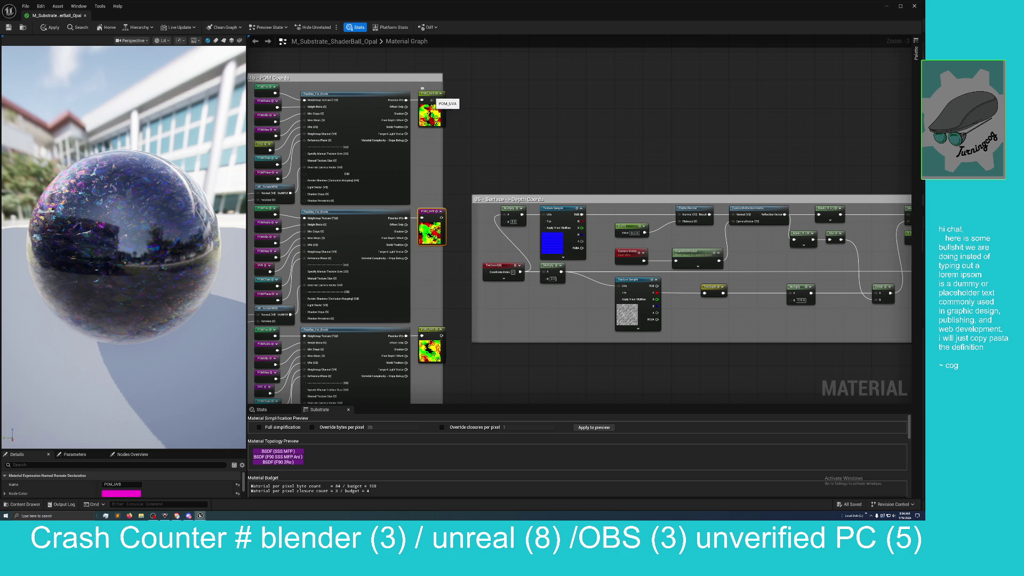
{"action": "left_click", "coordinate": [430, 98]}
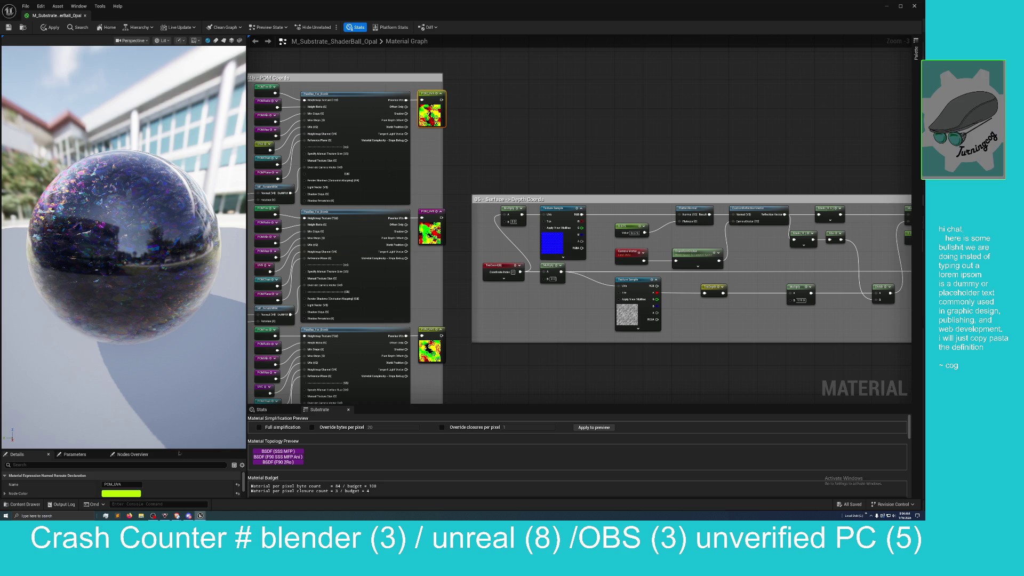
{"action": "left_click_drag", "start_coordinate": [182, 449], "coordinate": [181, 276]}
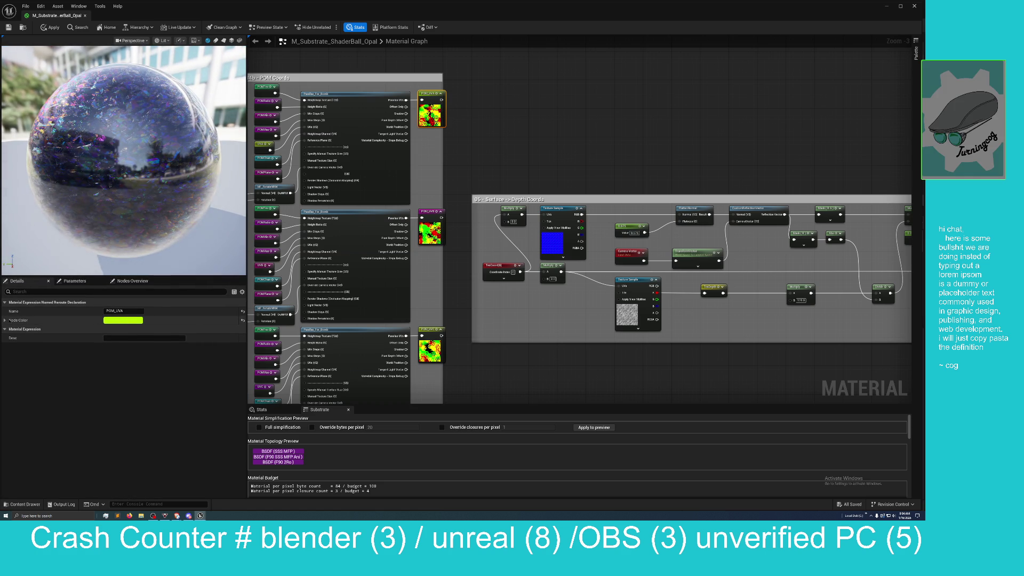
{"action": "left_click", "coordinate": [9, 320]}
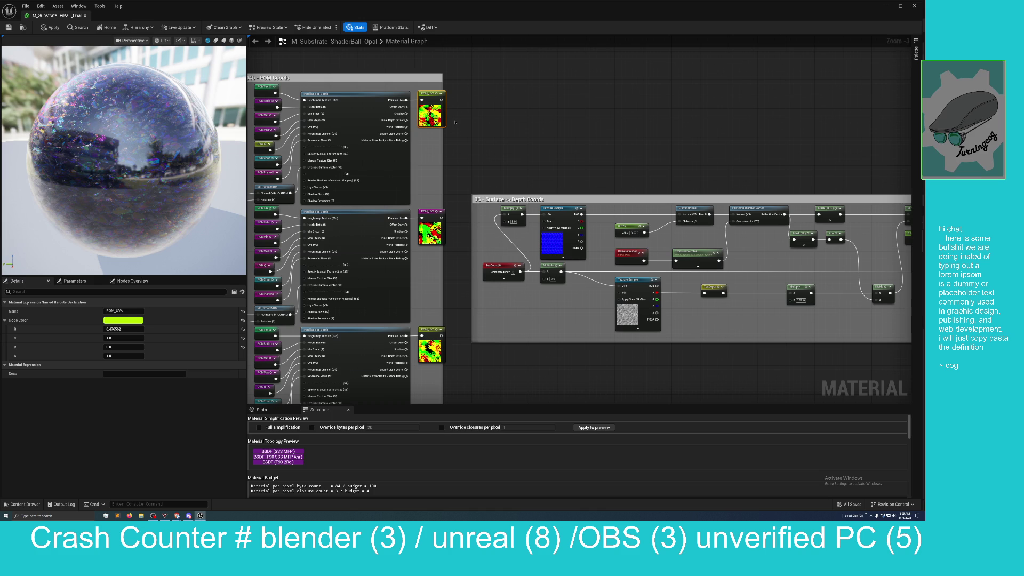
{"action": "mouse_move", "coordinate": [461, 132]}
{"action": "left_mouse_down"}
{"action": "mouse_move", "coordinate": [461, 28]}
{"action": "mouse_move", "coordinate": [495, 241]}
{"action": "mouse_move", "coordinate": [501, 226]}
{"action": "left_mouse_up"}
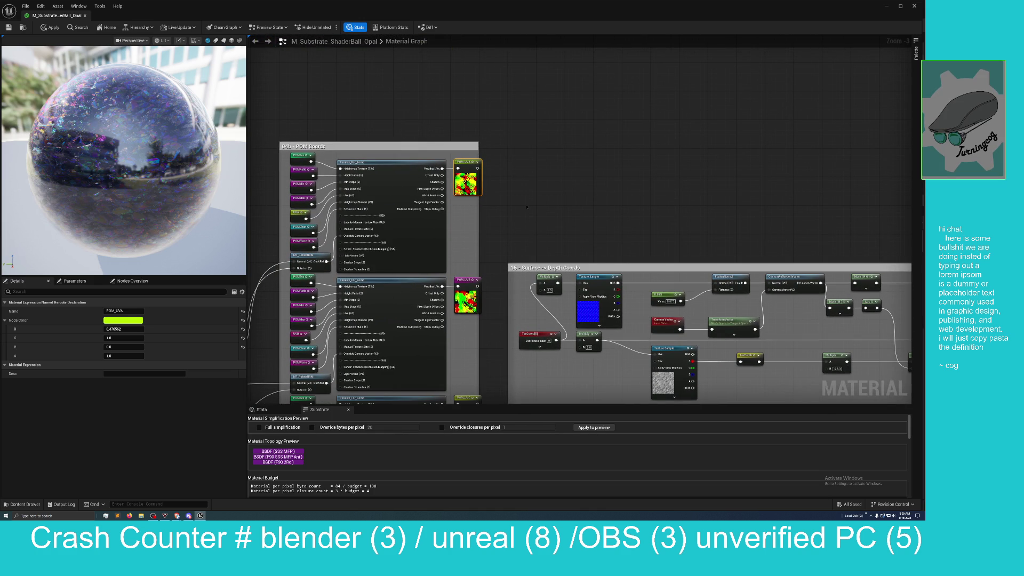
{"action": "left_click_drag", "start_coordinate": [531, 209], "coordinate": [565, 233]}
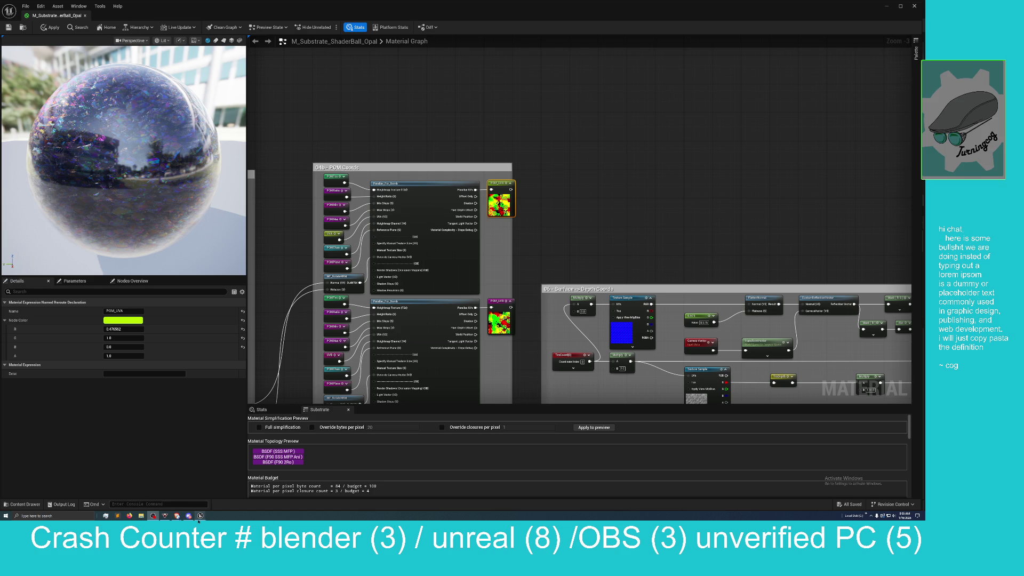
{"action": "mouse_move", "coordinate": [201, 517]}
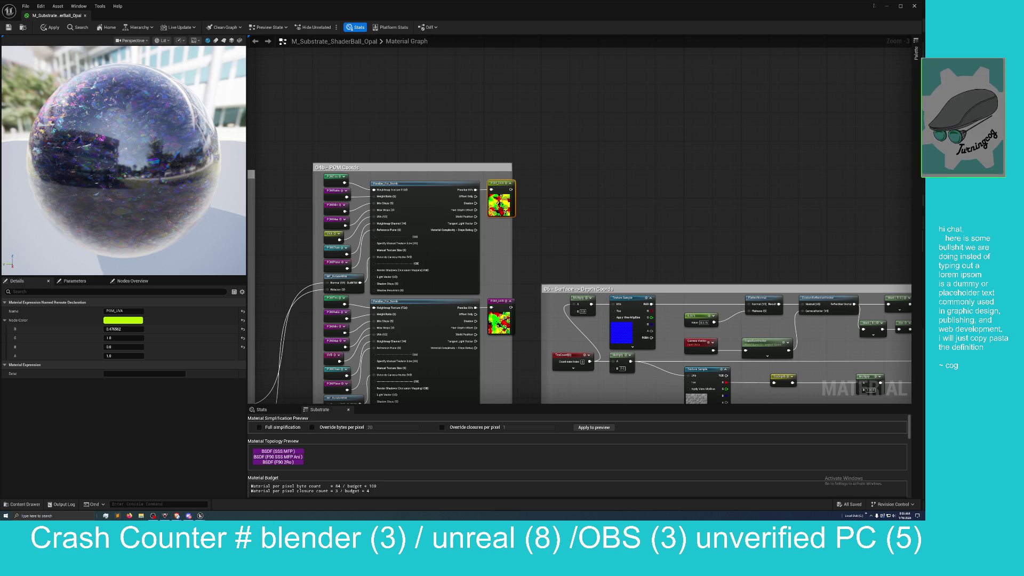
- Minimize the Material Editor and maximize the Fab window to full screen
{"action": "left_click", "coordinate": [887, 7]}
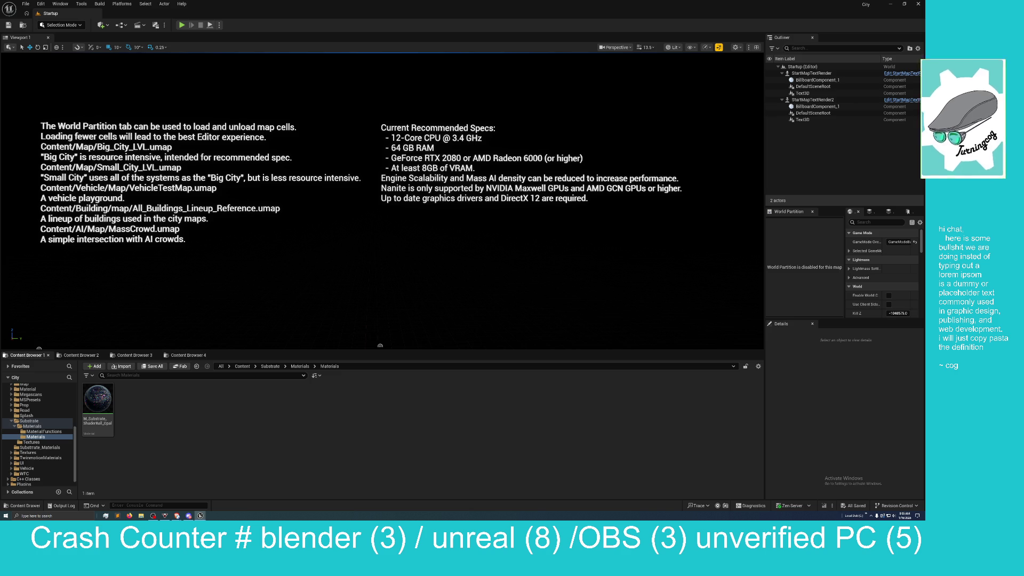
{"action": "double_click", "coordinate": [336, 217]}
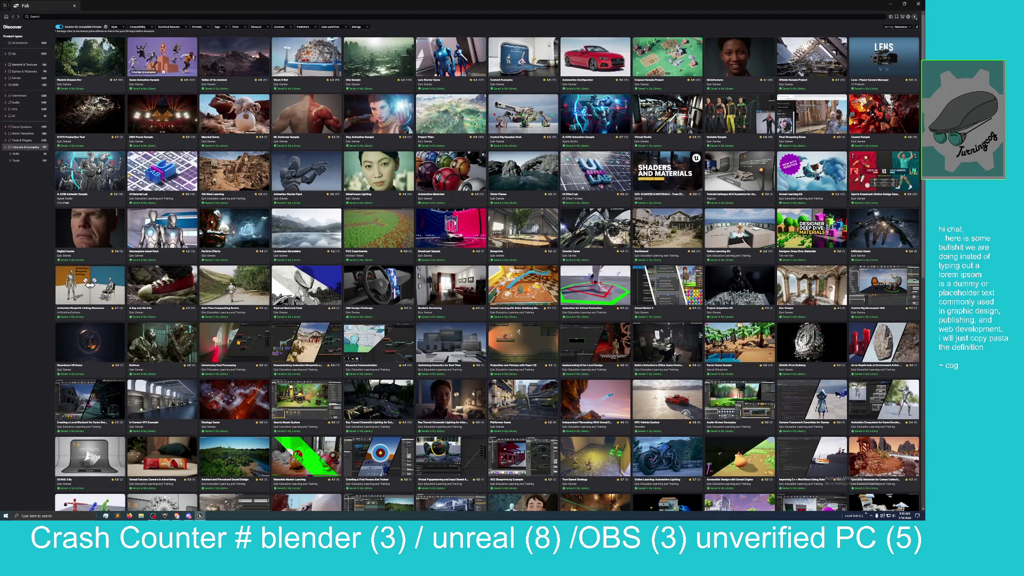
- Open the Electric Dreams Env product page, then switch to the browser's demo video
{"action": "left_click", "coordinate": [91, 71]}
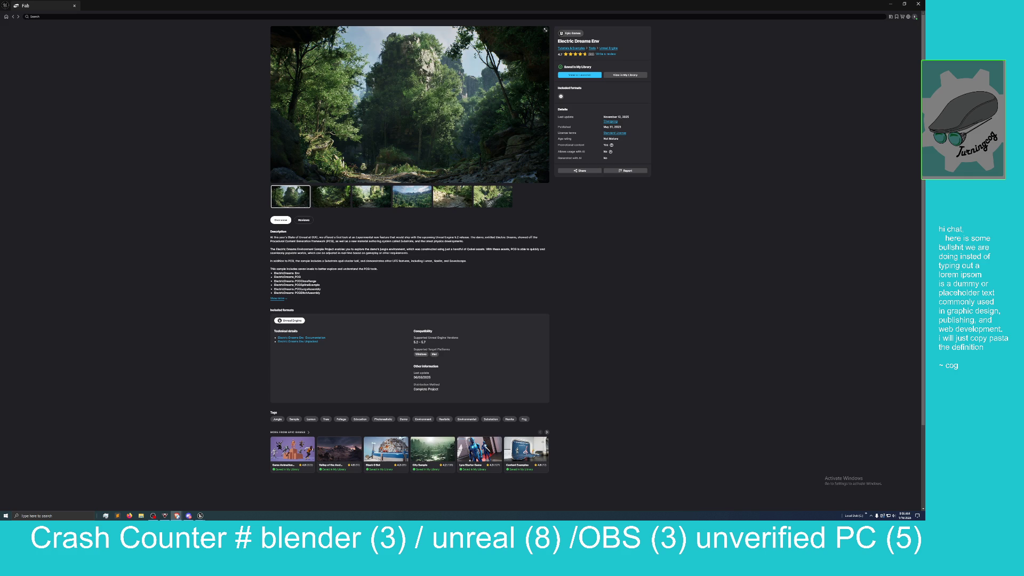
{"action": "key", "text": "alt+Tab"}
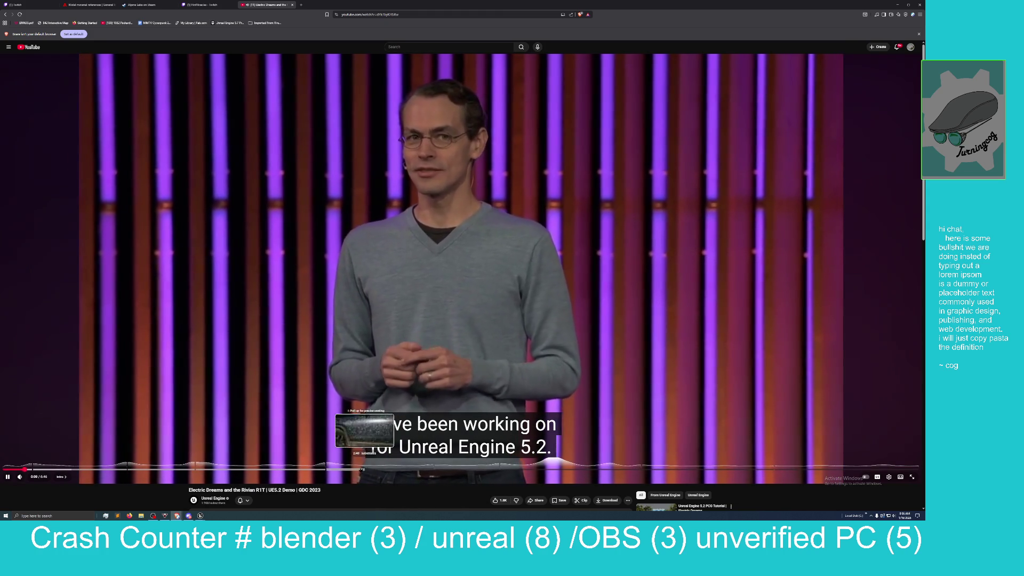
- Seek the Electric Dreams video to 2:19, then back to 1:31 and let it play
{"action": "left_click", "coordinate": [320, 469]}
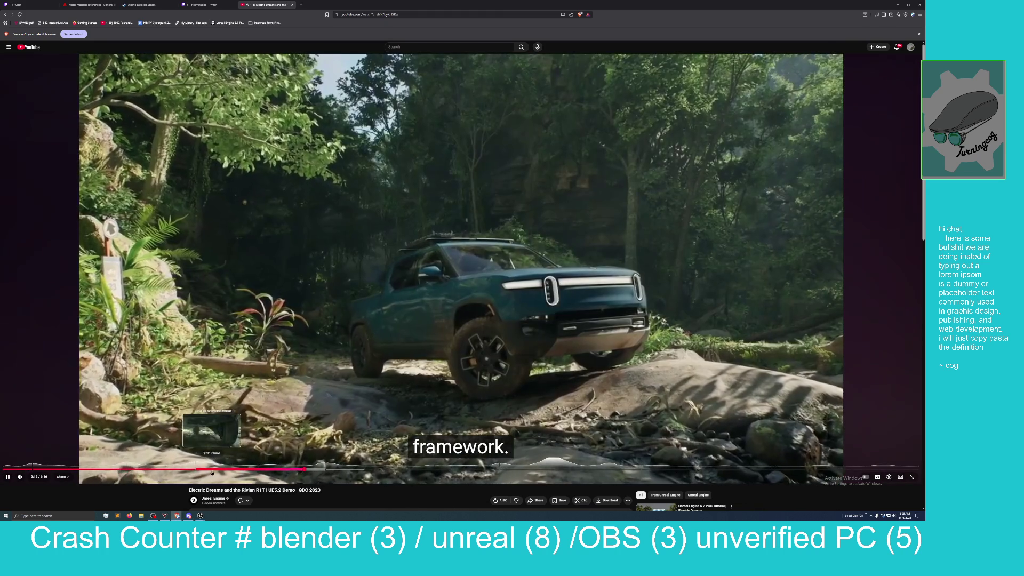
{"action": "left_click", "coordinate": [212, 469]}
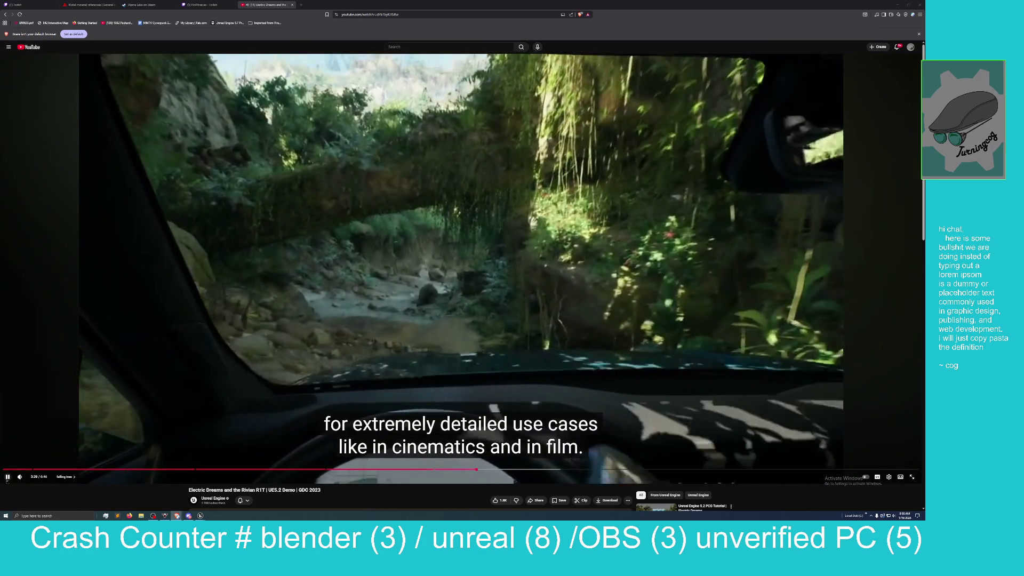
- Pause the video at 3:30 and shrink the browser aside to reveal Fab
{"action": "left_click", "coordinate": [7, 477]}
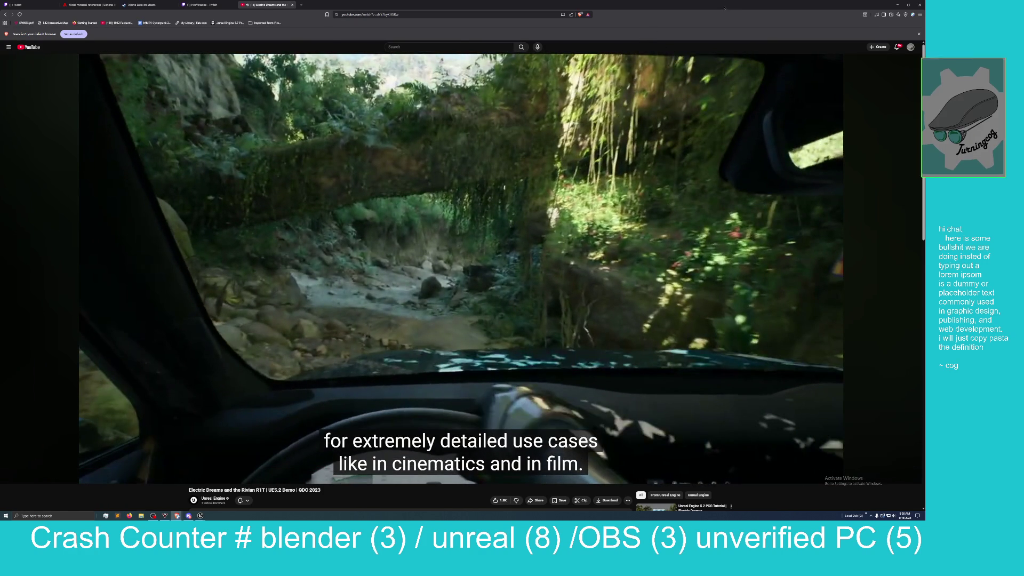
{"action": "mouse_move", "coordinate": [640, 4]}
{"action": "left_mouse_down"}
{"action": "mouse_move", "coordinate": [714, 91]}
{"action": "mouse_move", "coordinate": [167, 224]}
{"action": "mouse_move", "coordinate": [0, 144]}
{"action": "left_mouse_up"}
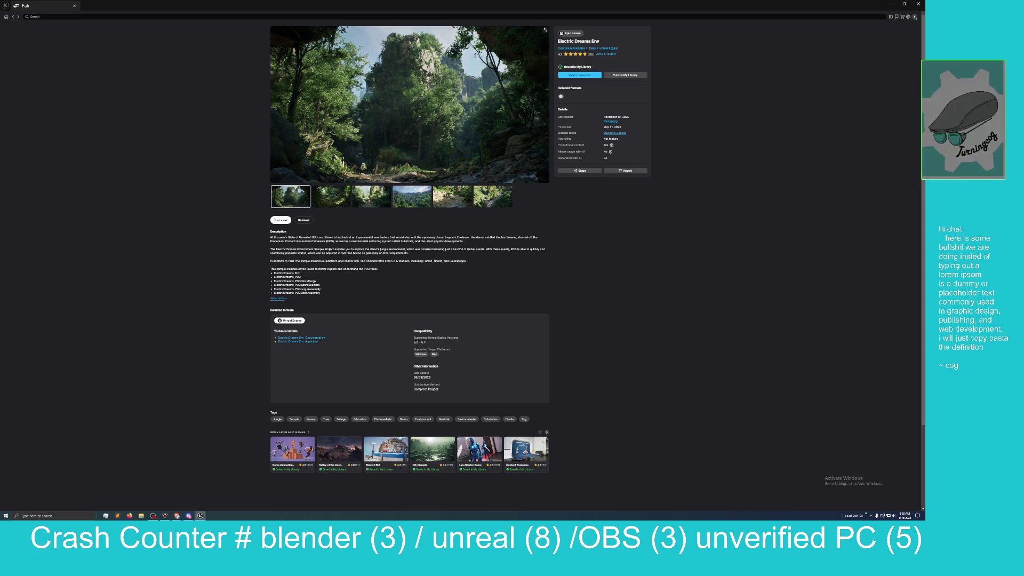
- Browse the Electric Dreams Env gallery images, then return to the Unreal Material Editor
{"action": "left_click", "coordinate": [372, 199]}
{"action": "left_click", "coordinate": [402, 202]}
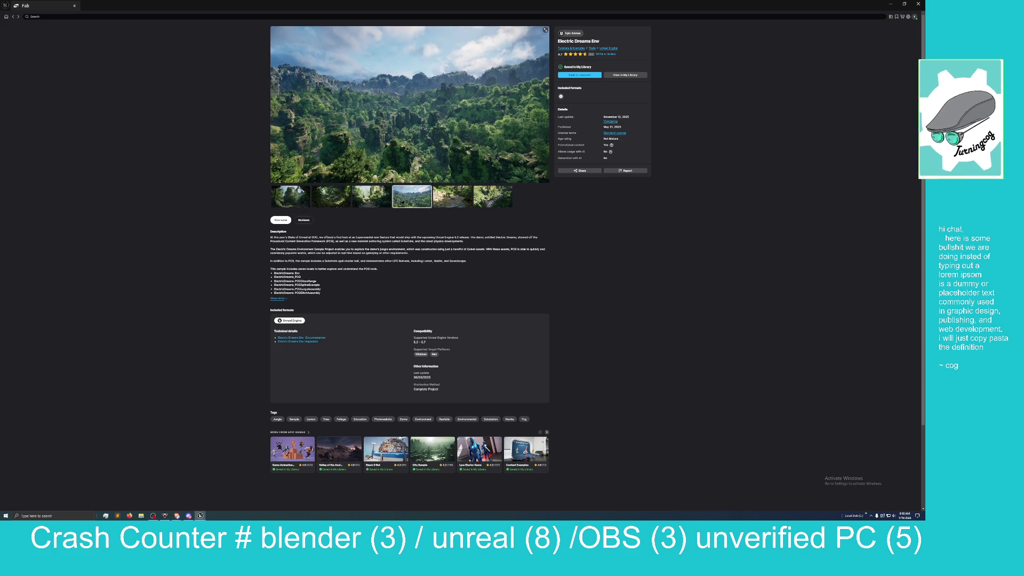
{"action": "left_click", "coordinate": [453, 200]}
{"action": "left_click", "coordinate": [479, 200]}
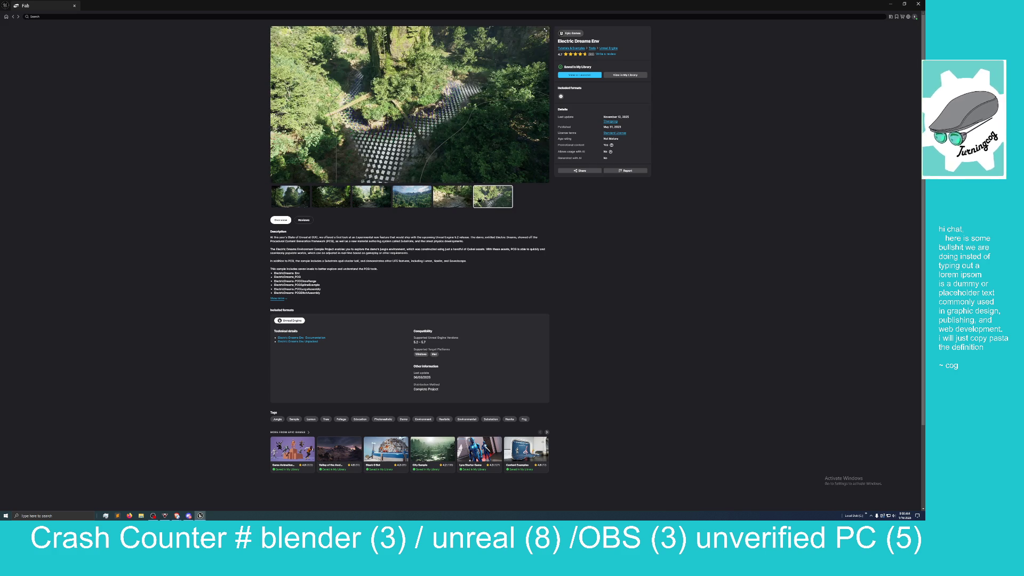
{"action": "left_click", "coordinate": [454, 201]}
{"action": "left_click", "coordinate": [389, 201]}
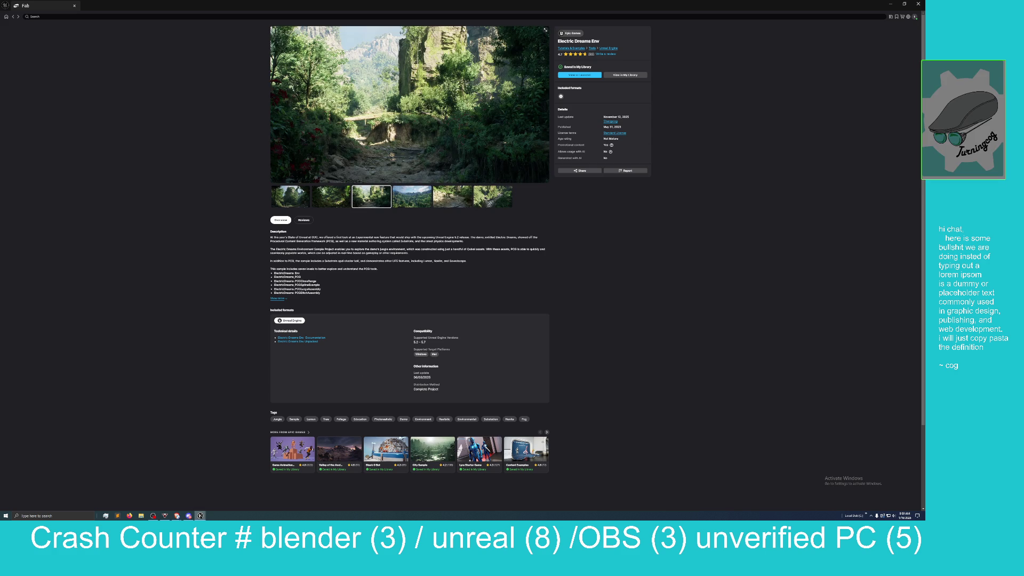
{"action": "mouse_move", "coordinate": [200, 516]}
{"action": "left_click", "coordinate": [200, 494]}
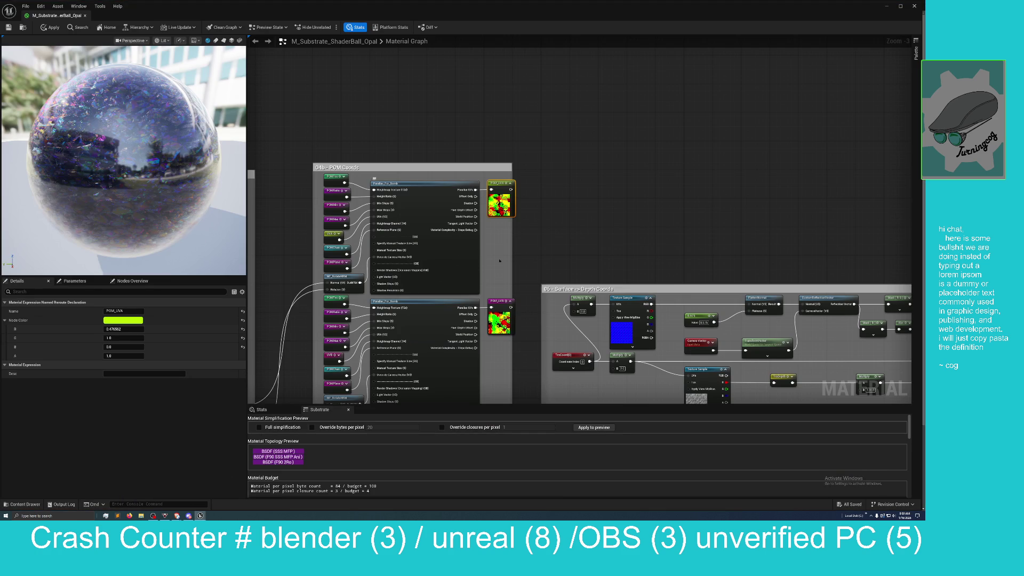
{"action": "mouse_move", "coordinate": [543, 248]}
{"action": "left_mouse_down"}
{"action": "mouse_move", "coordinate": [541, 49]}
{"action": "mouse_move", "coordinate": [530, 62]}
{"action": "mouse_move", "coordinate": [542, 80]}
{"action": "mouse_move", "coordinate": [321, 151]}
{"action": "mouse_move", "coordinate": [325, 39]}
{"action": "left_mouse_up"}
{"action": "scroll", "coordinate": [528, 69], "scroll_direction": "down", "scroll_amount": 3}
{"action": "scroll", "coordinate": [528, 70], "scroll_direction": "up", "scroll_amount": 2}
{"action": "mouse_move", "coordinate": [407, 182]}
{"action": "left_mouse_down"}
{"action": "mouse_move", "coordinate": [383, 127]}
{"action": "mouse_move", "coordinate": [427, 47]}
{"action": "left_mouse_up"}
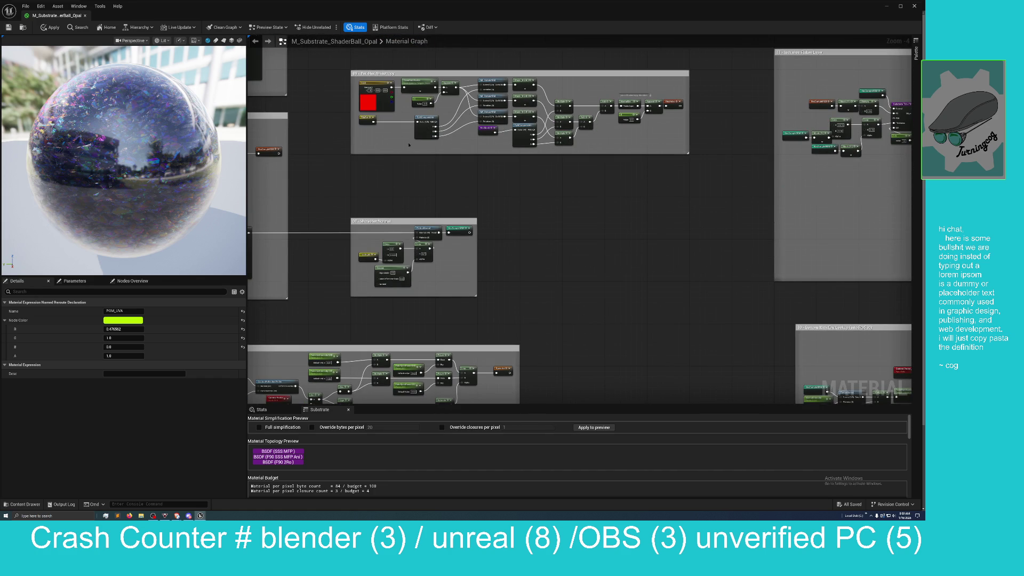
{"action": "mouse_move", "coordinate": [489, 213]}
{"action": "left_mouse_down"}
{"action": "mouse_move", "coordinate": [507, 91]}
{"action": "mouse_move", "coordinate": [667, 53]}
{"action": "left_mouse_up"}
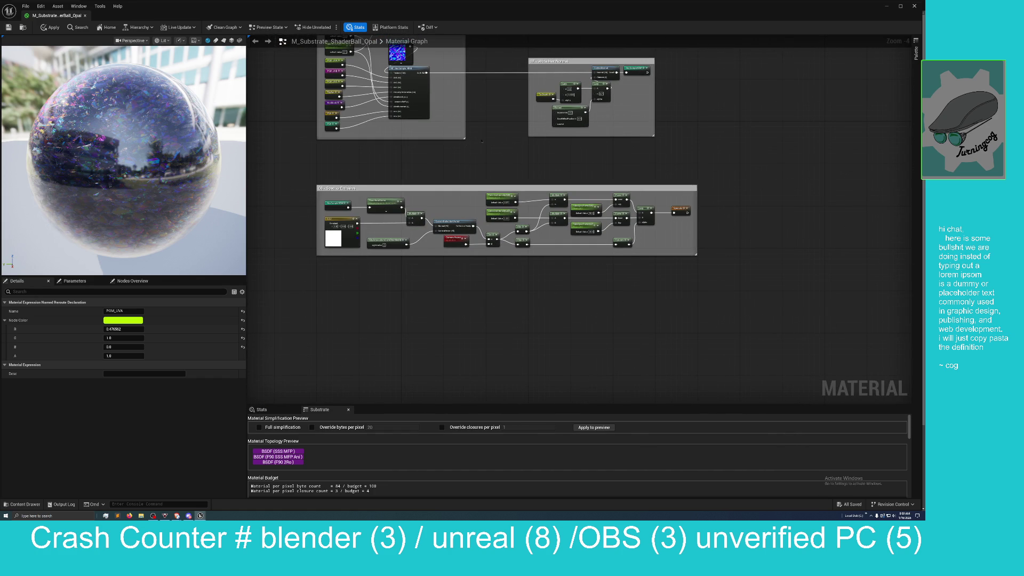
{"action": "mouse_move", "coordinate": [443, 159]}
{"action": "left_mouse_down"}
{"action": "mouse_move", "coordinate": [352, 158]}
{"action": "mouse_move", "coordinate": [241, 177]}
{"action": "left_mouse_up"}
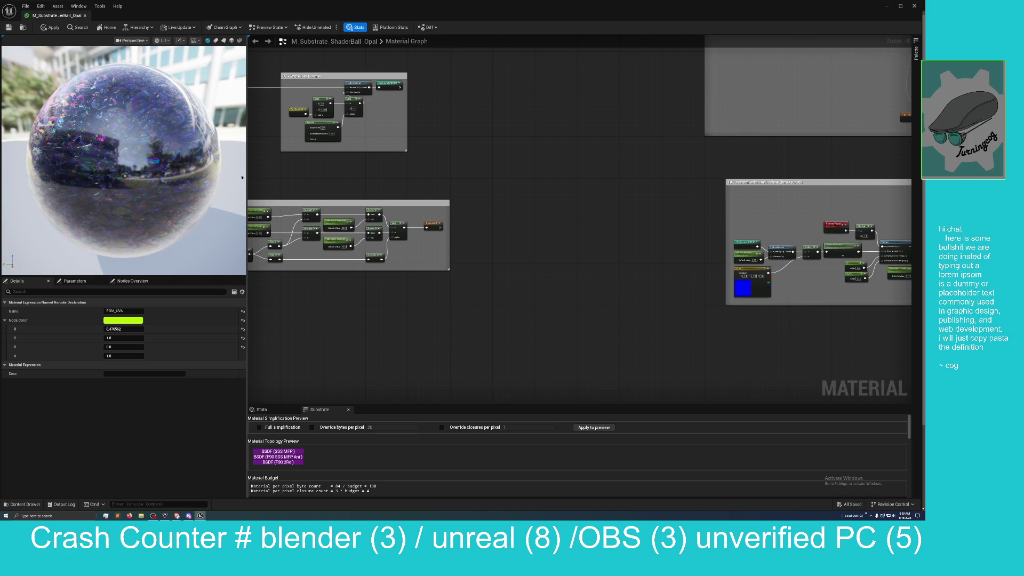
{"action": "left_click_drag", "start_coordinate": [583, 183], "coordinate": [244, 225]}
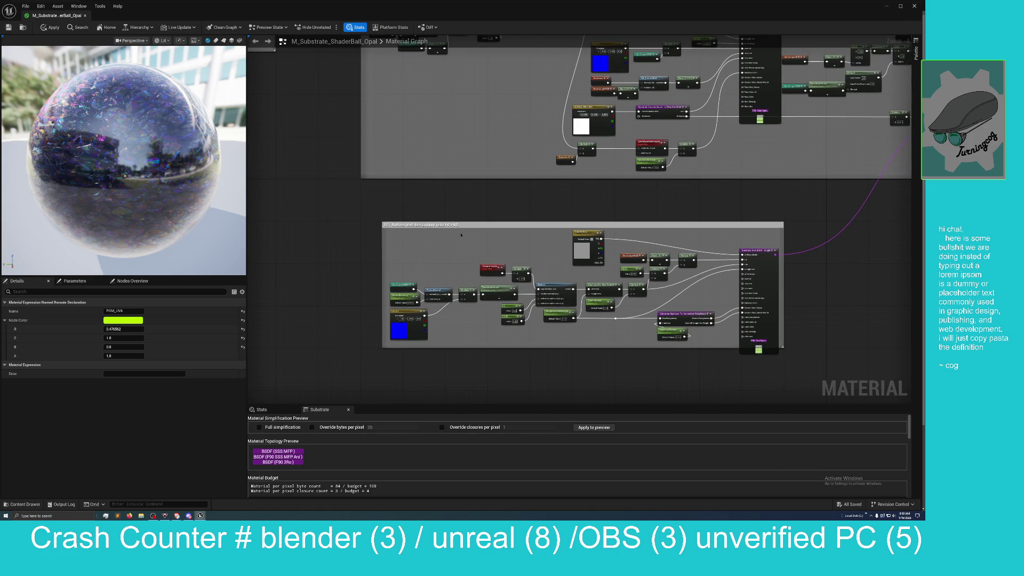
{"action": "left_click_drag", "start_coordinate": [487, 213], "coordinate": [437, 210]}
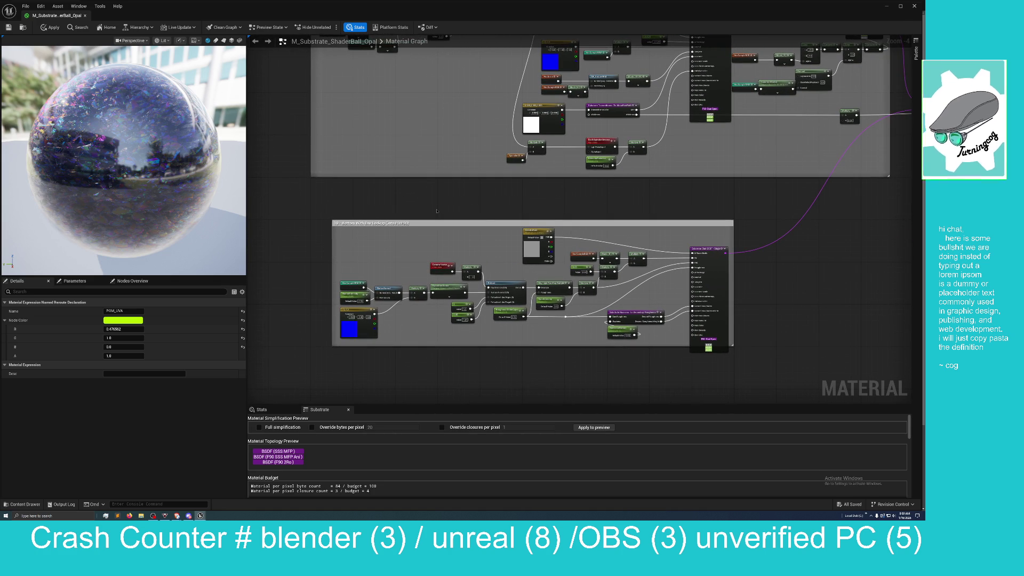
{"action": "mouse_move", "coordinate": [437, 211]}
{"action": "left_mouse_down"}
{"action": "mouse_move", "coordinate": [423, 210]}
{"action": "mouse_move", "coordinate": [423, 229]}
{"action": "mouse_move", "coordinate": [451, 382]}
{"action": "left_mouse_up"}
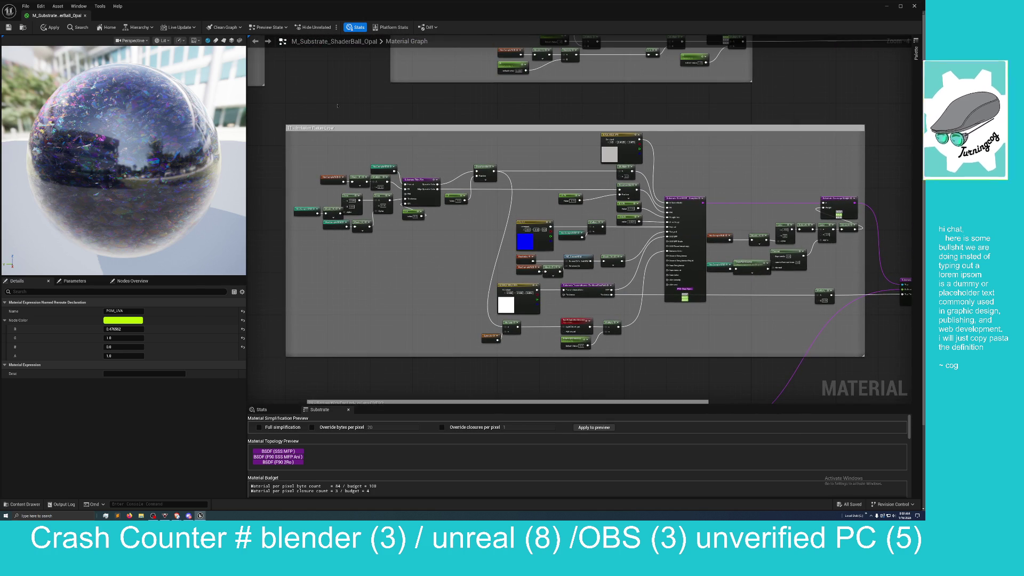
{"action": "mouse_move", "coordinate": [338, 105]}
{"action": "left_mouse_down"}
{"action": "mouse_move", "coordinate": [342, 140]}
{"action": "mouse_move", "coordinate": [333, 108]}
{"action": "left_mouse_up"}
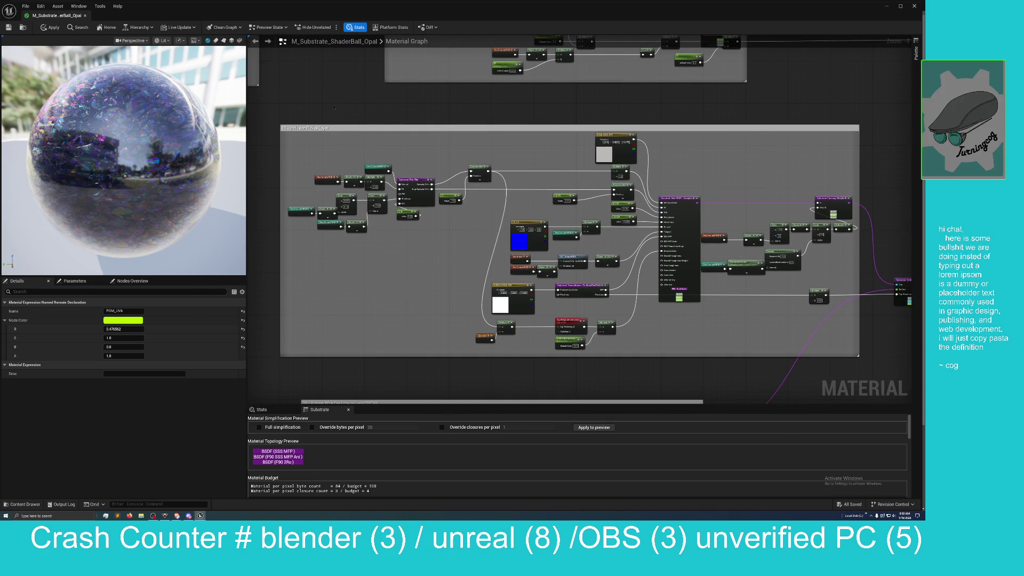
{"action": "mouse_move", "coordinate": [594, 105]}
{"action": "left_mouse_down"}
{"action": "mouse_move", "coordinate": [516, 114]}
{"action": "mouse_move", "coordinate": [615, 112]}
{"action": "mouse_move", "coordinate": [555, 248]}
{"action": "mouse_move", "coordinate": [483, 200]}
{"action": "mouse_move", "coordinate": [469, 206]}
{"action": "mouse_move", "coordinate": [496, 160]}
{"action": "mouse_move", "coordinate": [691, 65]}
{"action": "left_mouse_up"}
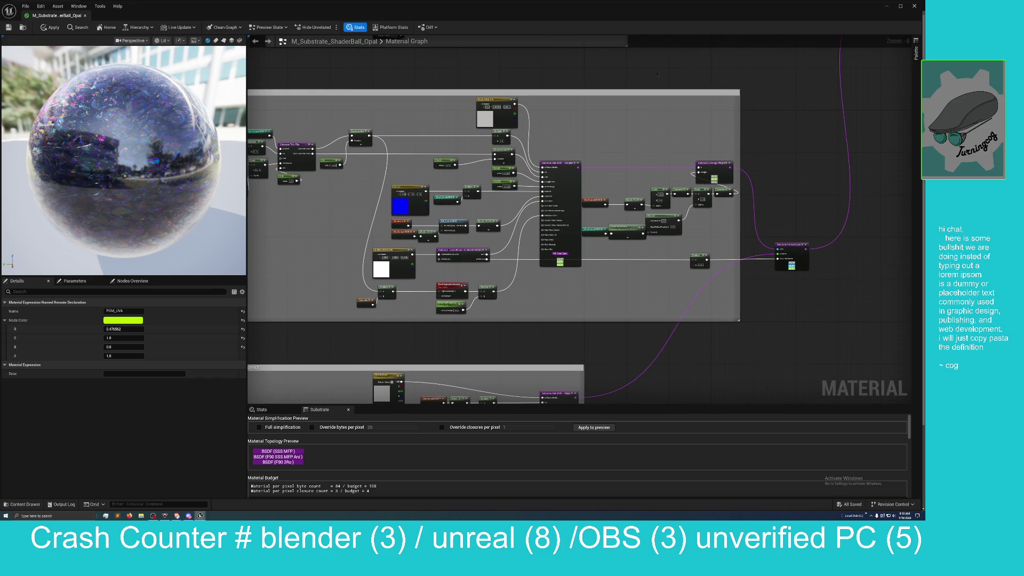
{"action": "scroll", "coordinate": [448, 83], "scroll_direction": "down", "scroll_amount": 2}
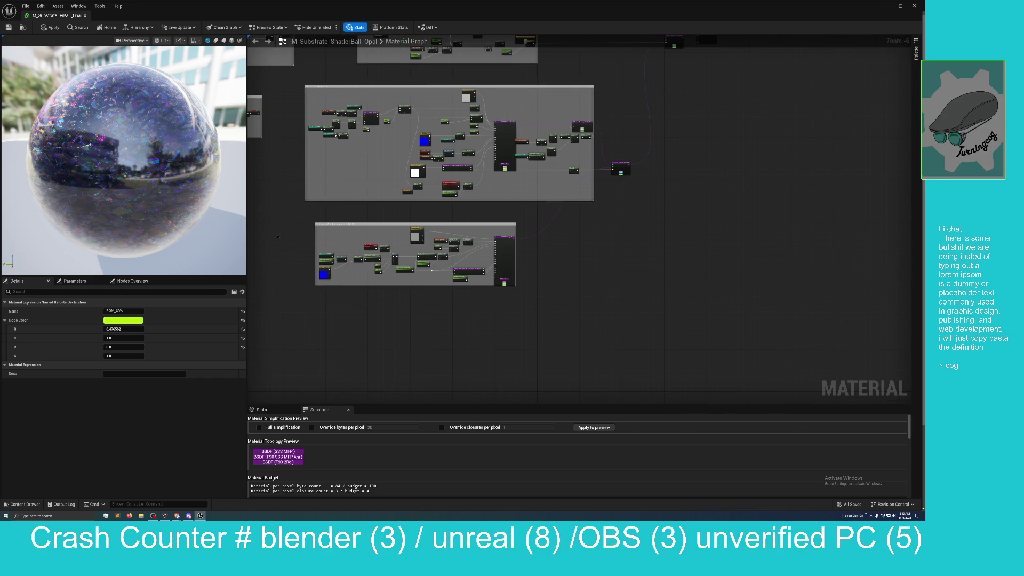
{"action": "mouse_move", "coordinate": [277, 236]}
{"action": "left_mouse_down"}
{"action": "mouse_move", "coordinate": [587, 212]}
{"action": "mouse_move", "coordinate": [446, 222]}
{"action": "mouse_move", "coordinate": [409, 185]}
{"action": "mouse_move", "coordinate": [354, 176]}
{"action": "mouse_move", "coordinate": [316, 186]}
{"action": "mouse_move", "coordinate": [267, 233]}
{"action": "mouse_move", "coordinate": [218, 128]}
{"action": "left_mouse_up"}
{"action": "scroll", "coordinate": [446, 222], "scroll_direction": "up", "scroll_amount": 5}
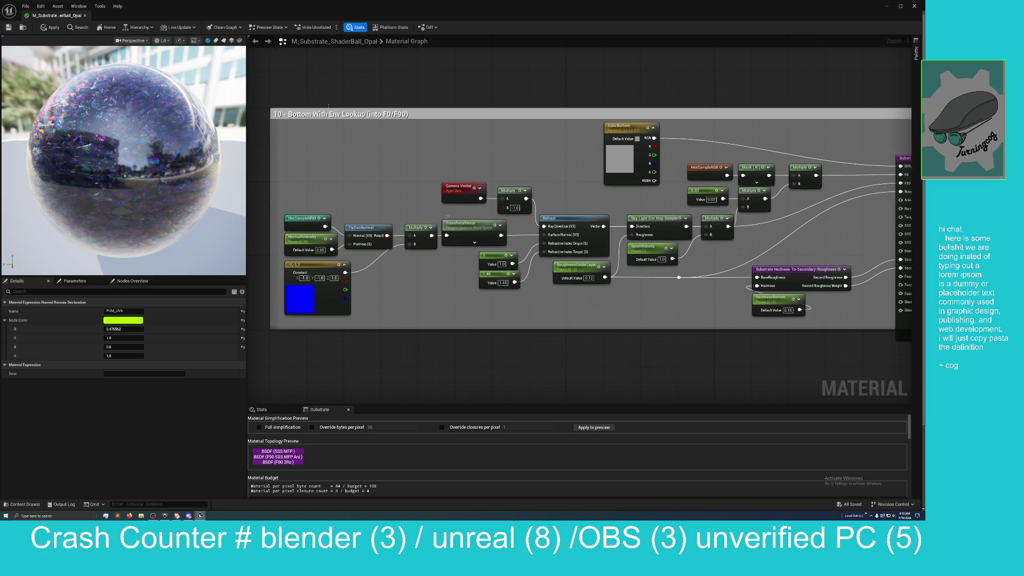
{"action": "scroll", "coordinate": [317, 78], "scroll_direction": "down", "scroll_amount": 5}
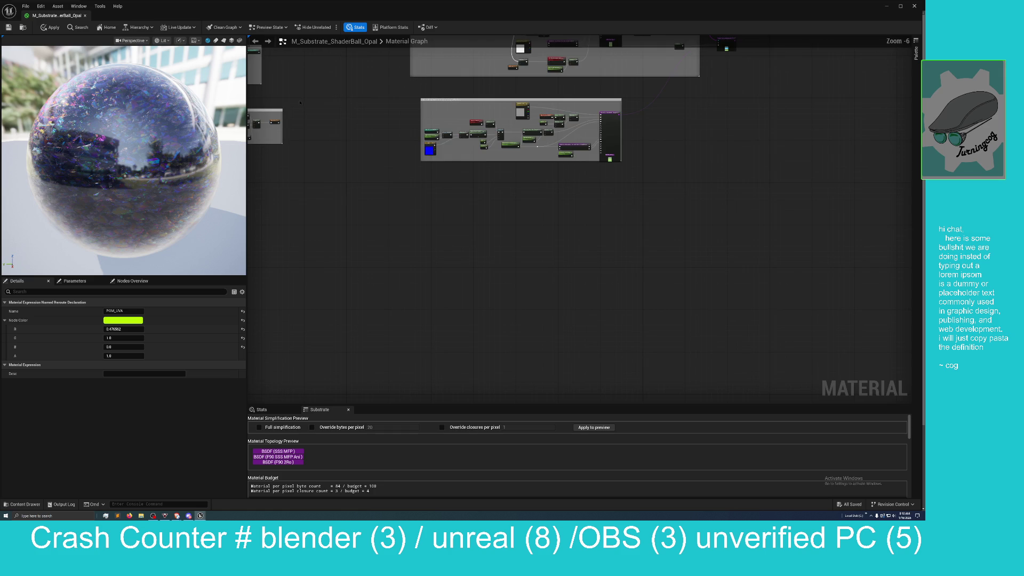
{"action": "scroll", "coordinate": [434, 136], "scroll_direction": "up", "scroll_amount": 2}
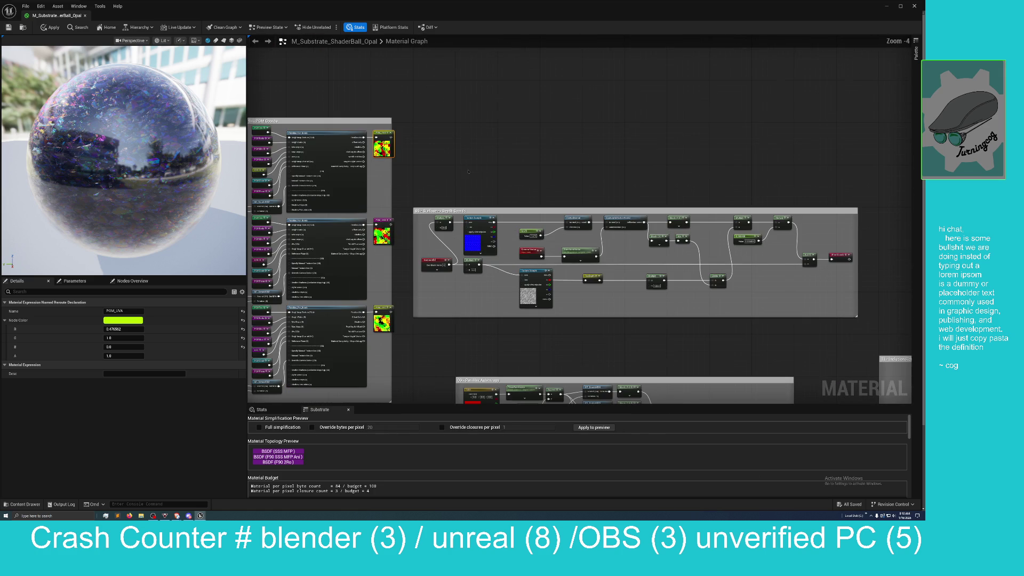
{"action": "left_click_drag", "start_coordinate": [434, 170], "coordinate": [489, 149]}
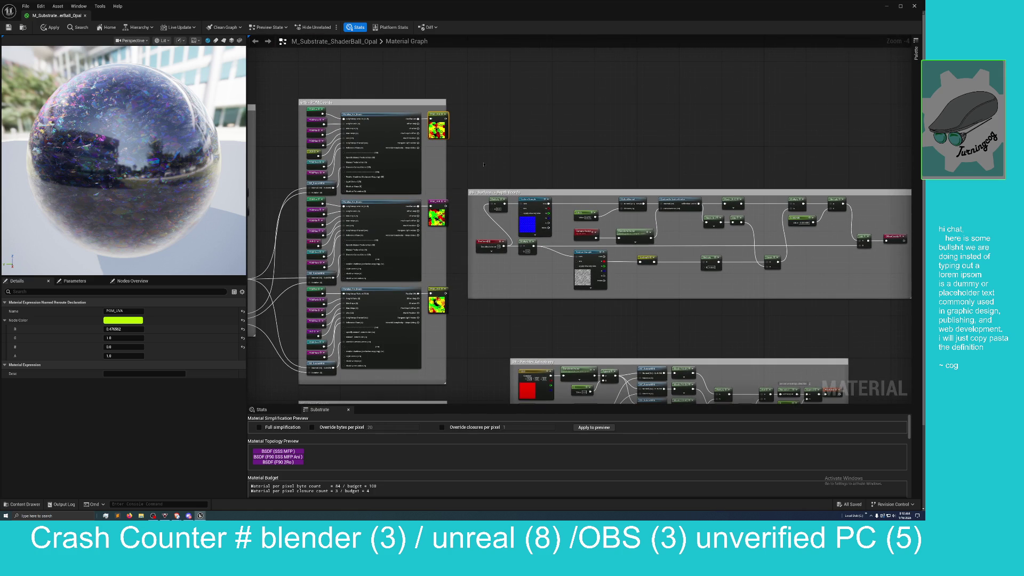
{"action": "left_click_drag", "start_coordinate": [474, 165], "coordinate": [674, 144]}
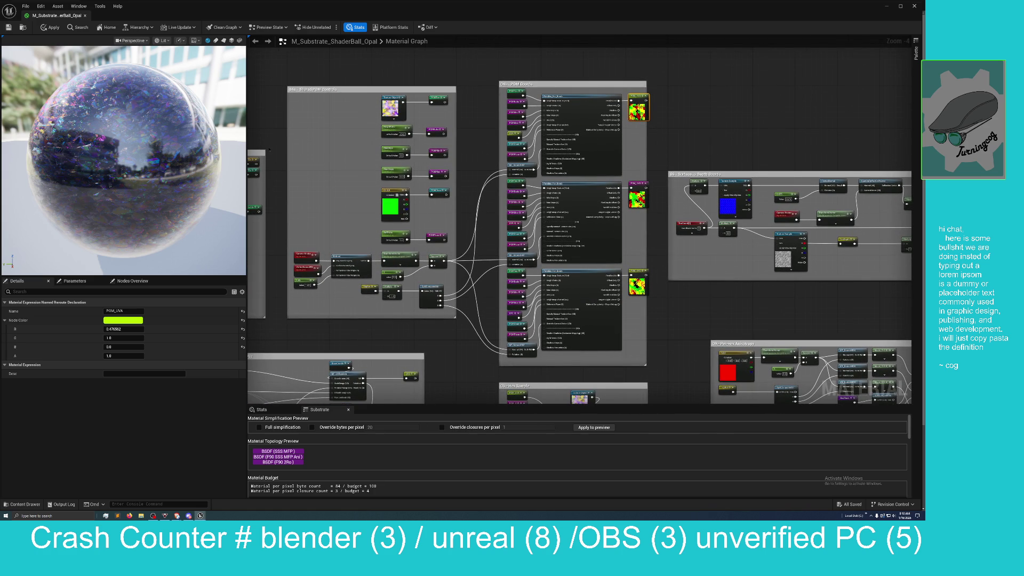
{"action": "mouse_move", "coordinate": [270, 113]}
{"action": "left_mouse_down"}
{"action": "mouse_move", "coordinate": [613, 101]}
{"action": "mouse_move", "coordinate": [595, 104]}
{"action": "mouse_move", "coordinate": [577, 89]}
{"action": "left_mouse_up"}
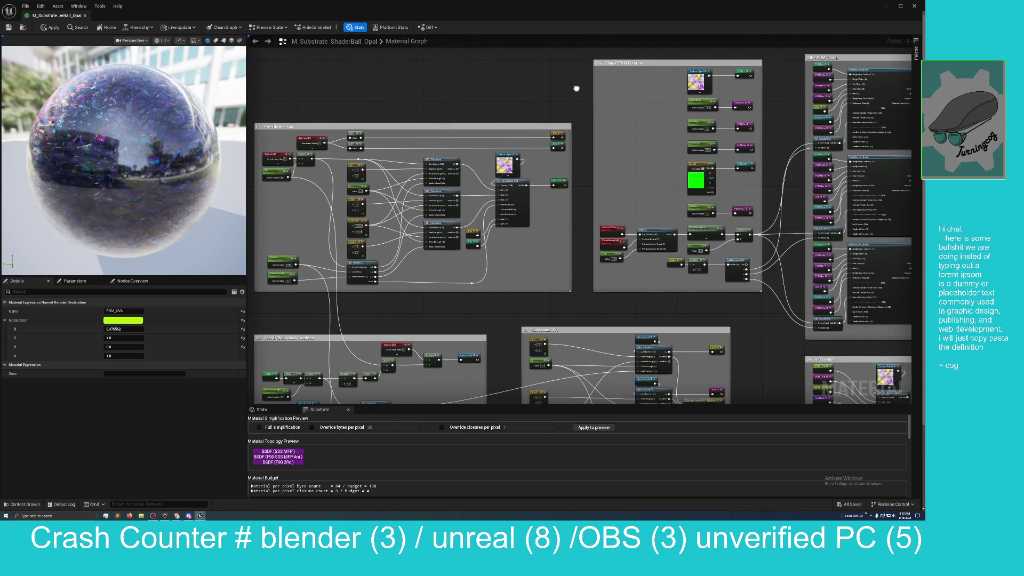
{"action": "scroll", "coordinate": [577, 88], "scroll_direction": "down", "scroll_amount": 2}
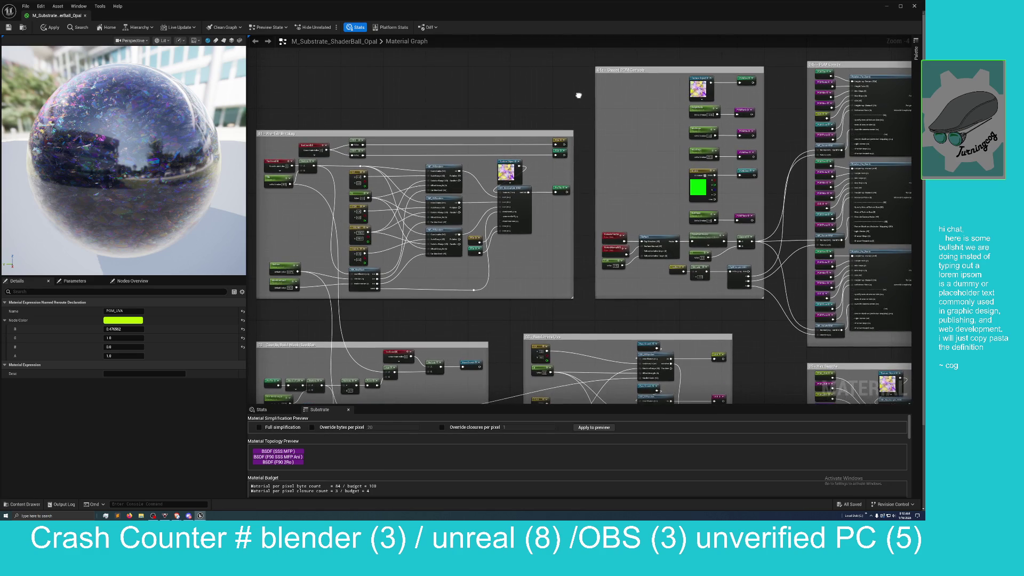
{"action": "mouse_move", "coordinate": [566, 103]}
{"action": "left_mouse_down"}
{"action": "mouse_move", "coordinate": [521, 80]}
{"action": "mouse_move", "coordinate": [512, 98]}
{"action": "mouse_move", "coordinate": [484, 95]}
{"action": "left_mouse_up"}
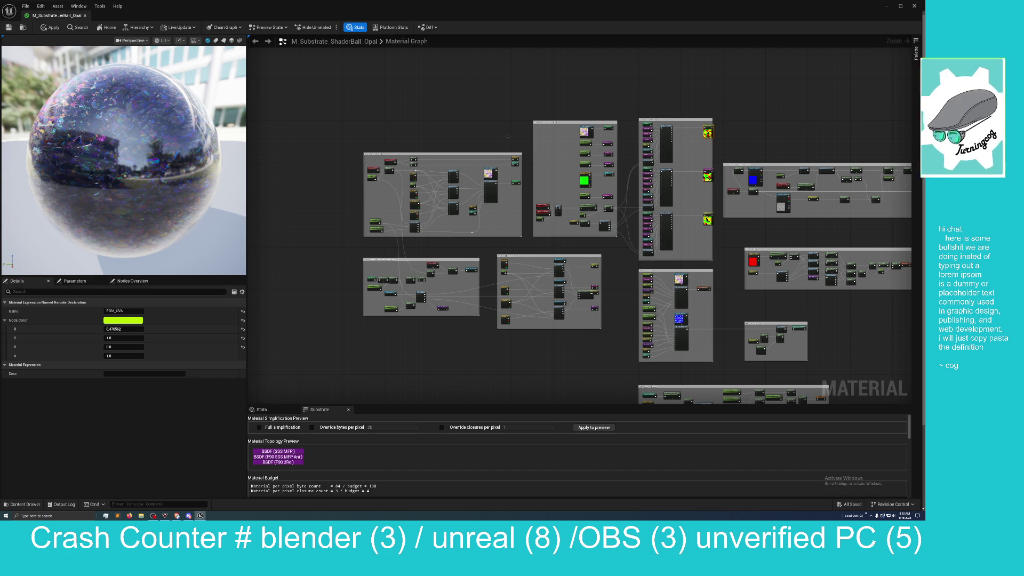
{"action": "mouse_move", "coordinate": [371, 191]}
{"action": "left_mouse_down"}
{"action": "mouse_move", "coordinate": [205, 237]}
{"action": "mouse_move", "coordinate": [198, 250]}
{"action": "left_mouse_up"}
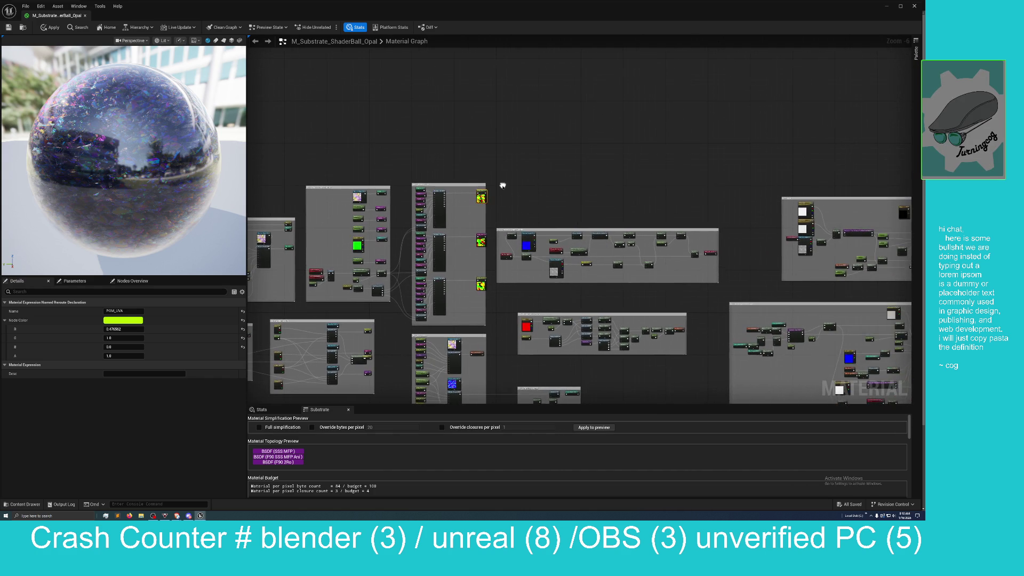
{"action": "scroll", "coordinate": [501, 183], "scroll_direction": "up", "scroll_amount": 3}
{"action": "left_click_drag", "start_coordinate": [445, 155], "coordinate": [423, 155]}
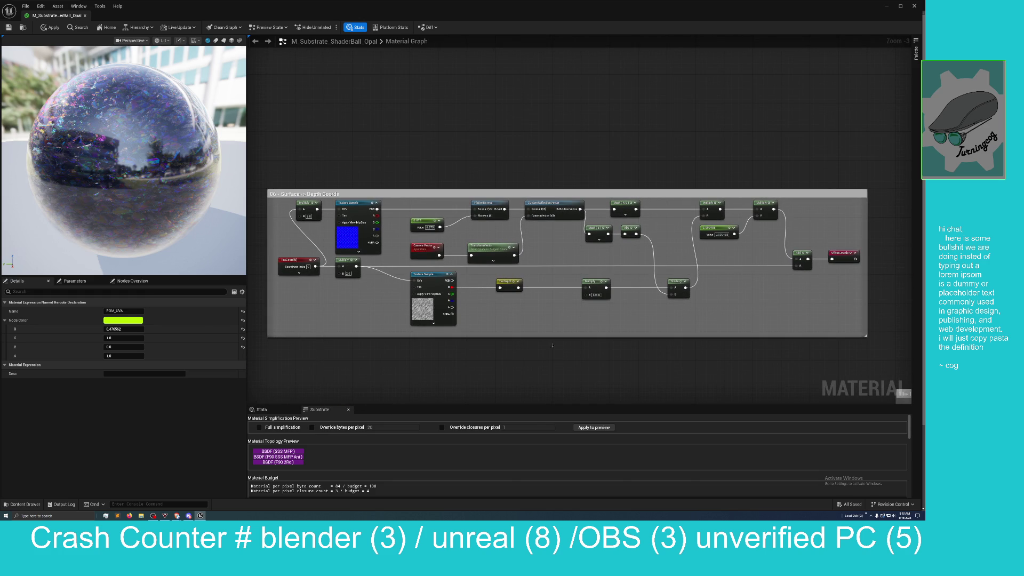
{"action": "left_click_drag", "start_coordinate": [553, 345], "coordinate": [554, 98]}
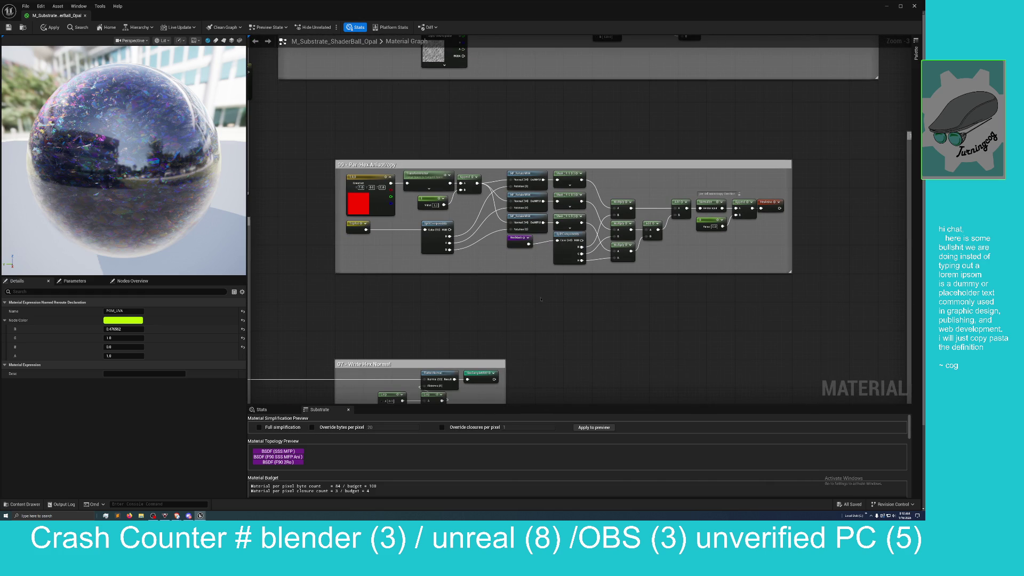
{"action": "left_click_drag", "start_coordinate": [541, 300], "coordinate": [515, 291]}
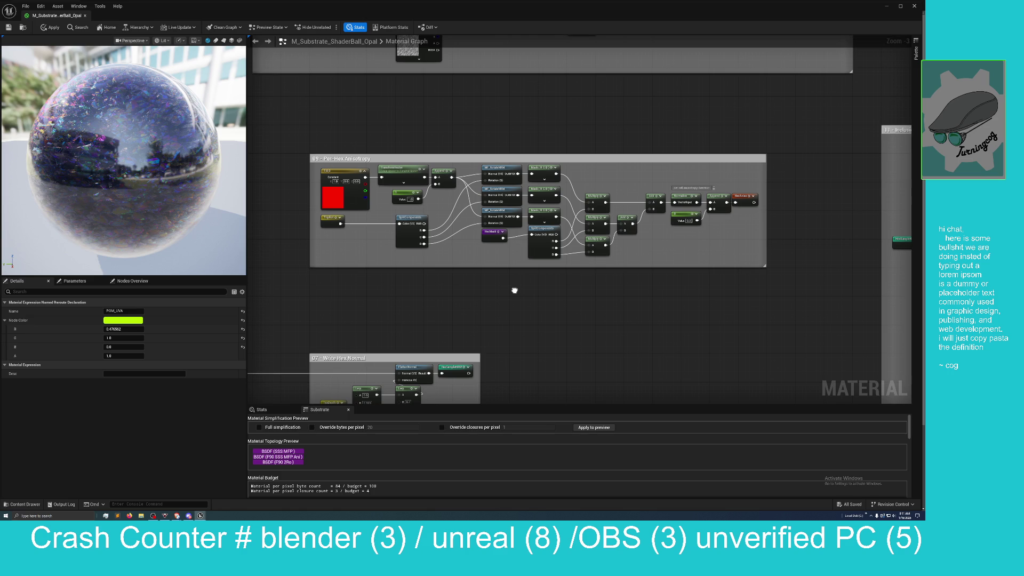
{"action": "mouse_move", "coordinate": [515, 290]}
{"action": "left_mouse_down"}
{"action": "mouse_move", "coordinate": [510, 248]}
{"action": "mouse_move", "coordinate": [549, 233]}
{"action": "mouse_move", "coordinate": [602, 156]}
{"action": "mouse_move", "coordinate": [602, 94]}
{"action": "left_mouse_up"}
{"action": "mouse_move", "coordinate": [645, 267]}
{"action": "left_mouse_down"}
{"action": "mouse_move", "coordinate": [654, 124]}
{"action": "mouse_move", "coordinate": [679, 105]}
{"action": "mouse_move", "coordinate": [784, 110]}
{"action": "mouse_move", "coordinate": [792, 129]}
{"action": "left_mouse_up"}
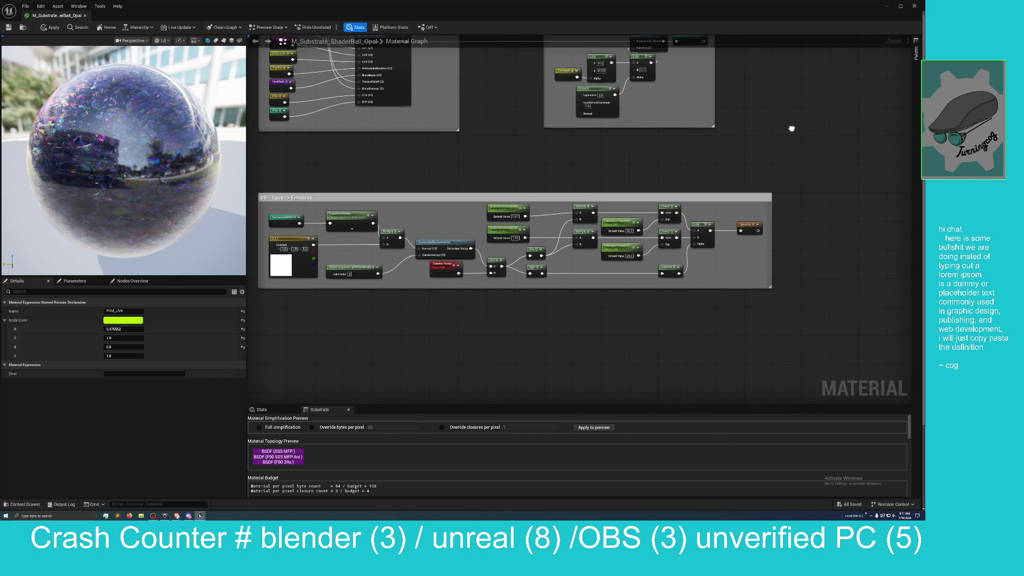
{"action": "mouse_move", "coordinate": [562, 169]}
{"action": "left_mouse_down"}
{"action": "mouse_move", "coordinate": [842, 167]}
{"action": "mouse_move", "coordinate": [453, 294]}
{"action": "mouse_move", "coordinate": [453, 320]}
{"action": "mouse_move", "coordinate": [731, 298]}
{"action": "mouse_move", "coordinate": [714, 324]}
{"action": "mouse_move", "coordinate": [658, 300]}
{"action": "left_mouse_up"}
{"action": "mouse_move", "coordinate": [658, 300]}
{"action": "left_mouse_down"}
{"action": "mouse_move", "coordinate": [738, 272]}
{"action": "mouse_move", "coordinate": [823, 276]}
{"action": "mouse_move", "coordinate": [593, 350]}
{"action": "mouse_move", "coordinate": [609, 373]}
{"action": "mouse_move", "coordinate": [542, 367]}
{"action": "left_mouse_up"}
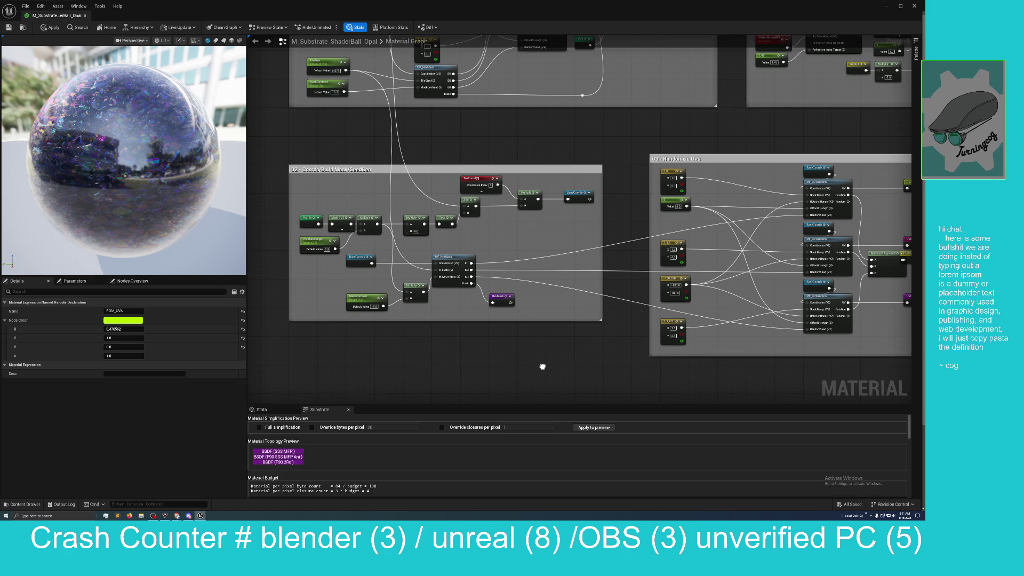
- Preview the HexMask node output on the sphere and pan up to 03 - Randomize UVs
{"action": "left_click_drag", "start_coordinate": [542, 367], "coordinate": [530, 372]}
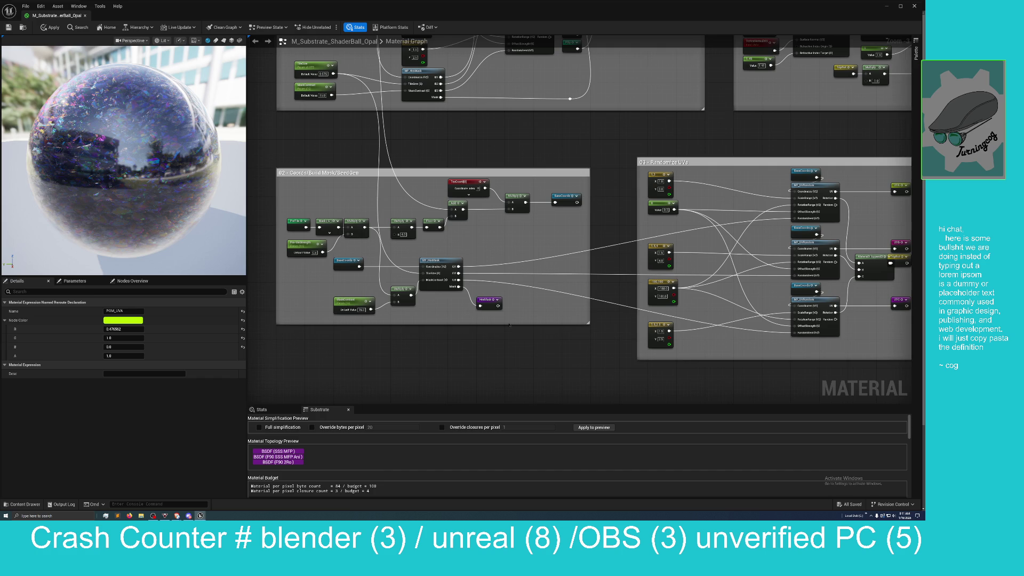
{"action": "left_click", "coordinate": [484, 301]}
{"action": "right_click", "coordinate": [484, 300]}
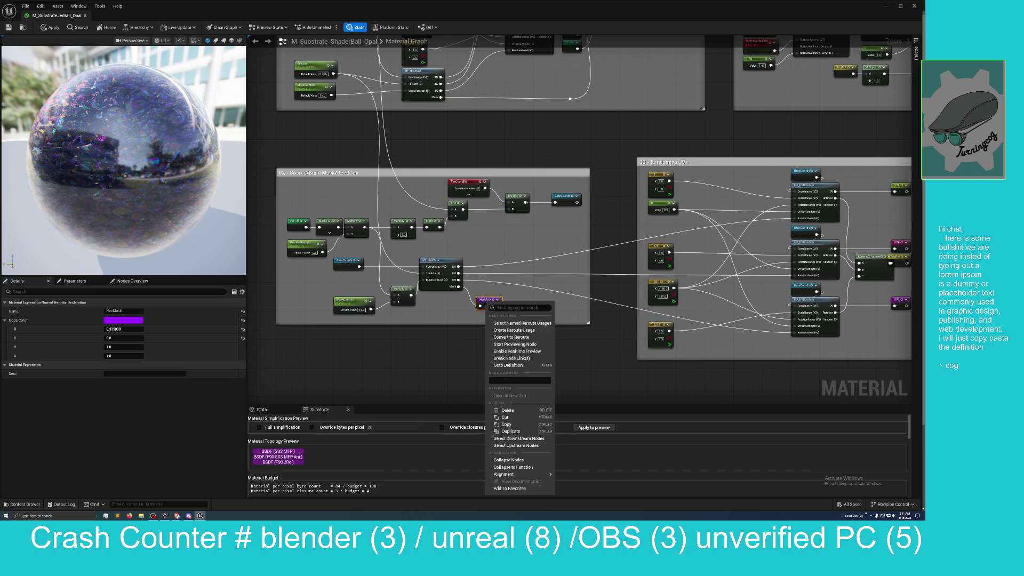
{"action": "left_click", "coordinate": [525, 346]}
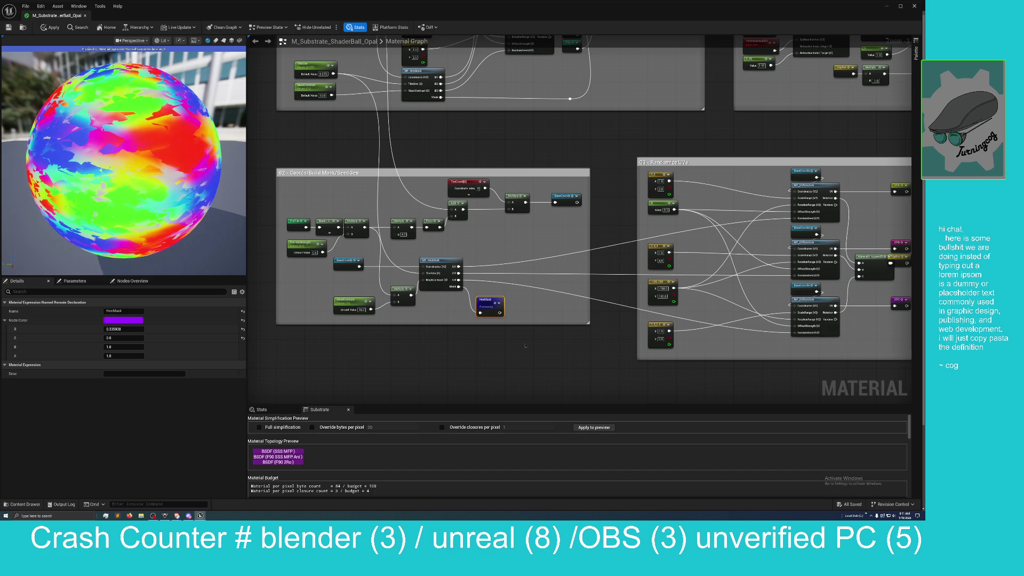
{"action": "mouse_move", "coordinate": [525, 345]}
{"action": "left_mouse_down"}
{"action": "mouse_move", "coordinate": [526, 302]}
{"action": "mouse_move", "coordinate": [508, 335]}
{"action": "left_mouse_up"}
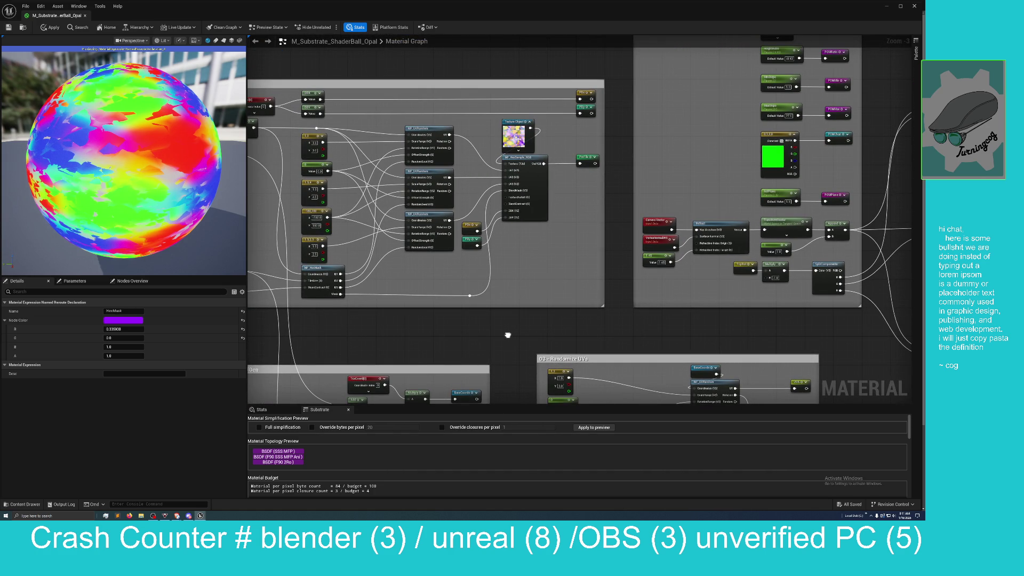
{"action": "mouse_move", "coordinate": [508, 335]}
{"action": "left_mouse_down"}
{"action": "mouse_move", "coordinate": [551, 87]}
{"action": "mouse_move", "coordinate": [558, 95]}
{"action": "left_mouse_up"}
- Stop previewing HexMask and pan to the 04a Shared POM Controls and 04b POM Coords groups
{"action": "right_click", "coordinate": [437, 258]}
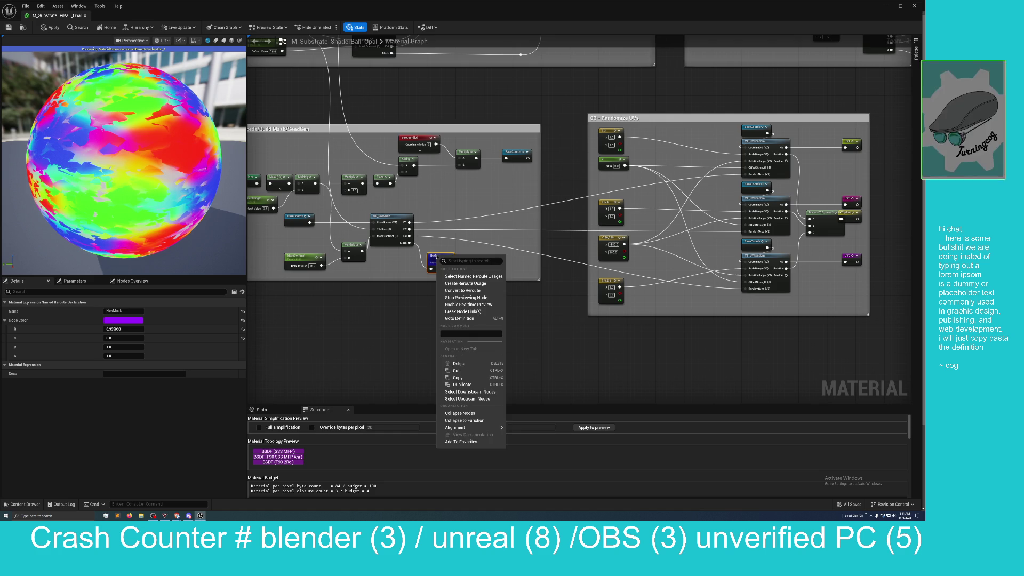
{"action": "left_click", "coordinate": [466, 298]}
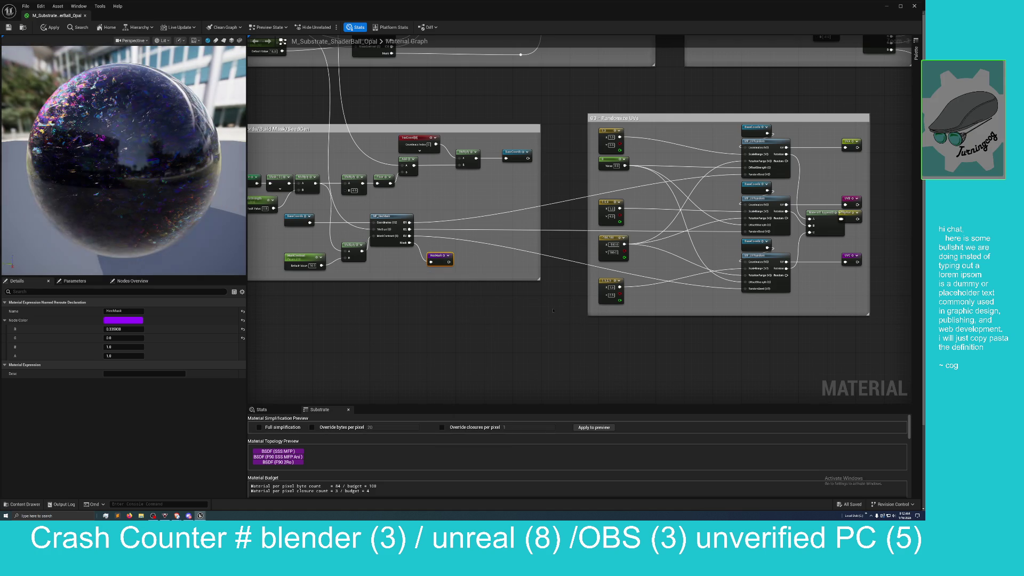
{"action": "left_click_drag", "start_coordinate": [553, 309], "coordinate": [521, 331]}
{"action": "mouse_move", "coordinate": [674, 74]}
{"action": "left_mouse_down"}
{"action": "mouse_move", "coordinate": [580, 183]}
{"action": "mouse_move", "coordinate": [625, 206]}
{"action": "mouse_move", "coordinate": [627, 269]}
{"action": "left_mouse_up"}
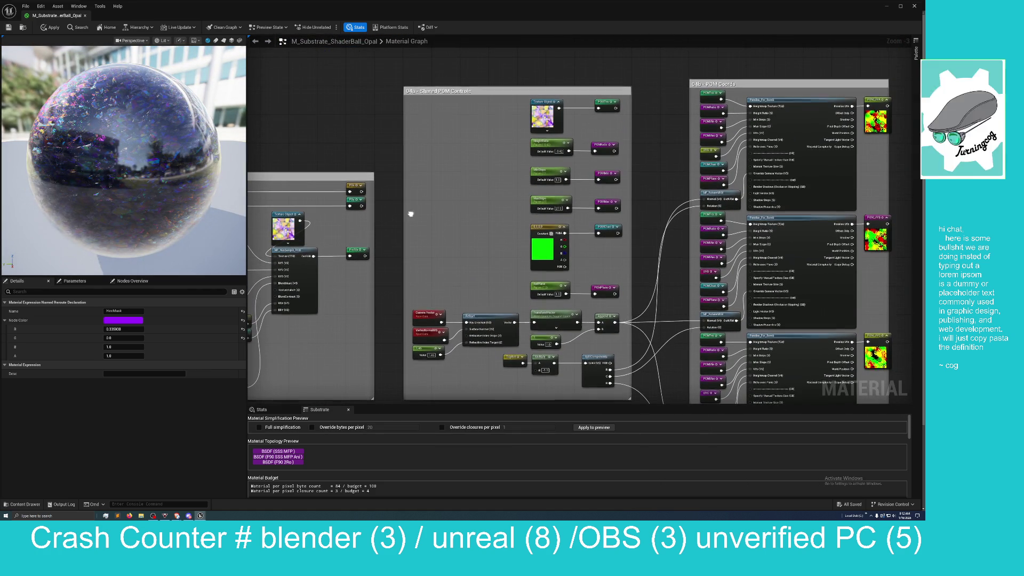
- Bring the 04b POM Coords group into view and list all usages of the POM_UVA reroute
{"action": "mouse_move", "coordinate": [513, 216]}
{"action": "left_mouse_down"}
{"action": "mouse_move", "coordinate": [459, 287]}
{"action": "mouse_move", "coordinate": [350, 291]}
{"action": "mouse_move", "coordinate": [272, 311]}
{"action": "left_mouse_up"}
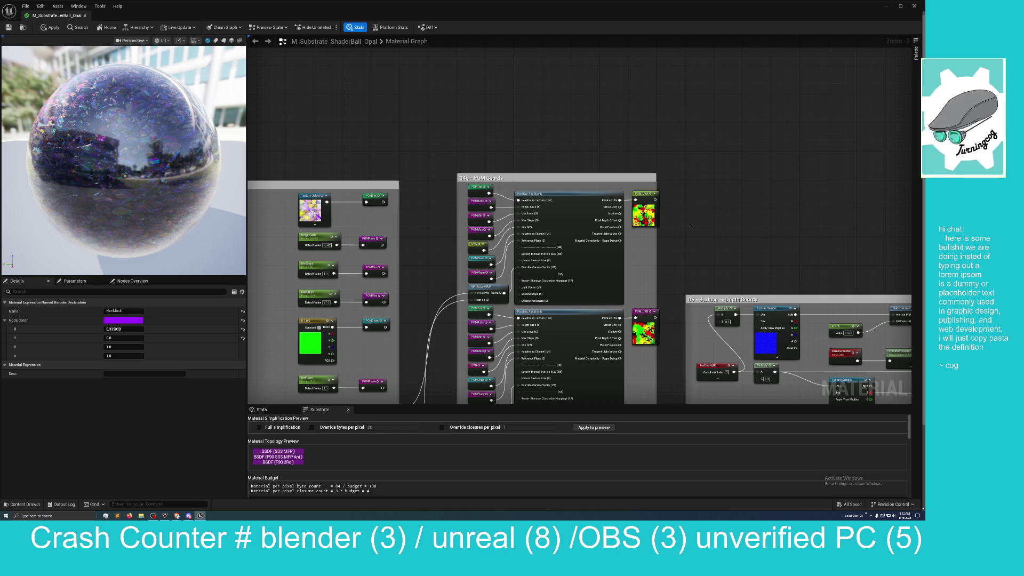
{"action": "left_click_drag", "start_coordinate": [690, 225], "coordinate": [594, 194]}
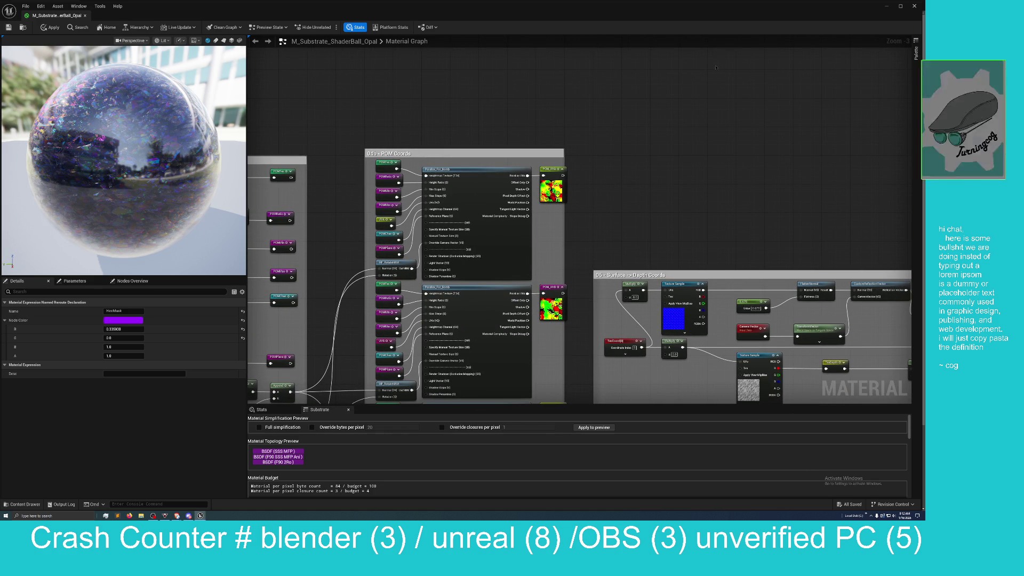
{"action": "right_click", "coordinate": [551, 171]}
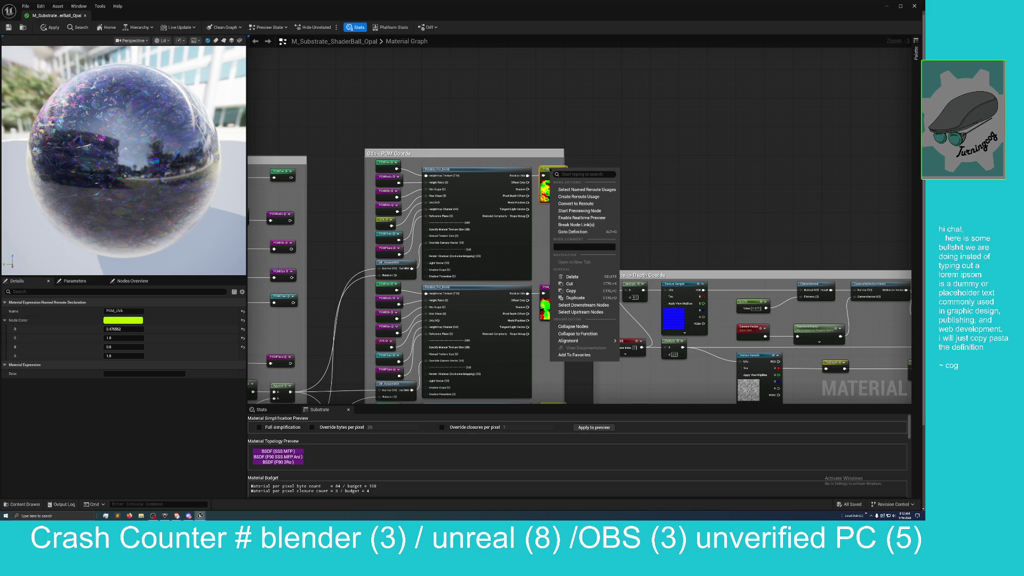
{"action": "left_click", "coordinate": [585, 190]}
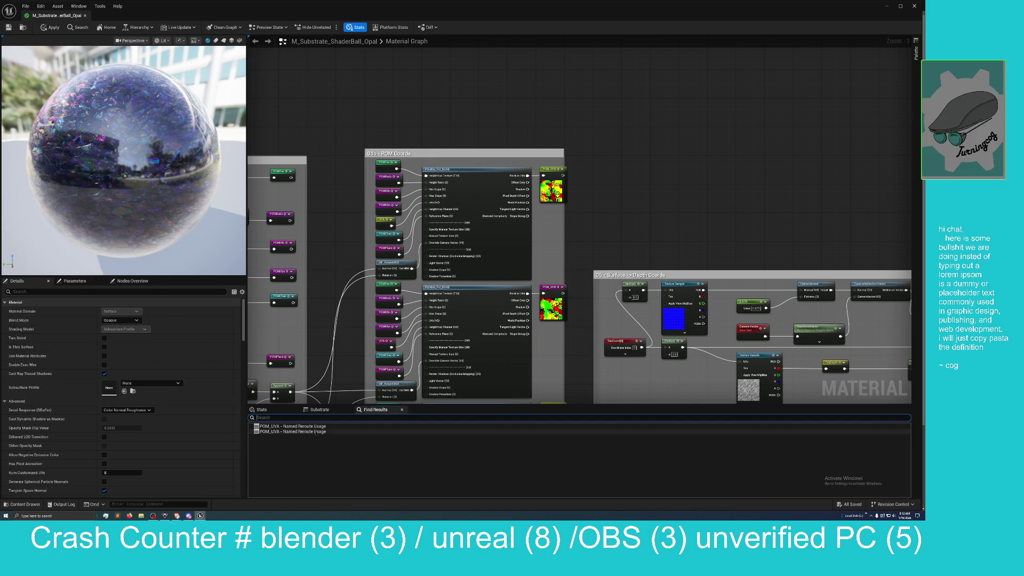
- Jump to the first POM_UVA usage, then move to the 09 and 07 groups
{"action": "left_click", "coordinate": [293, 427]}
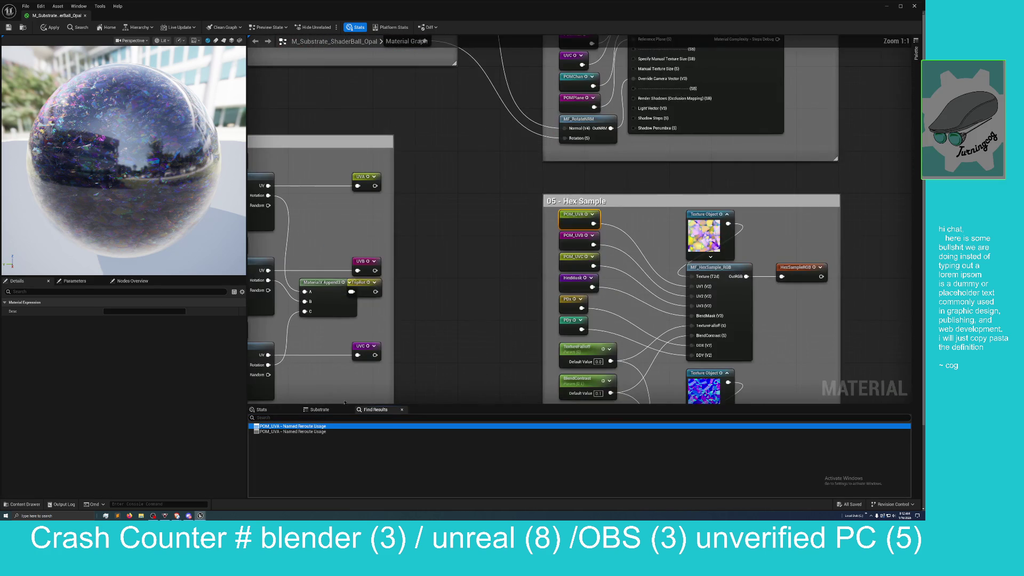
{"action": "mouse_move", "coordinate": [474, 310]}
{"action": "left_mouse_down"}
{"action": "mouse_move", "coordinate": [366, 221]}
{"action": "mouse_move", "coordinate": [320, 160]}
{"action": "mouse_move", "coordinate": [309, 253]}
{"action": "left_mouse_up"}
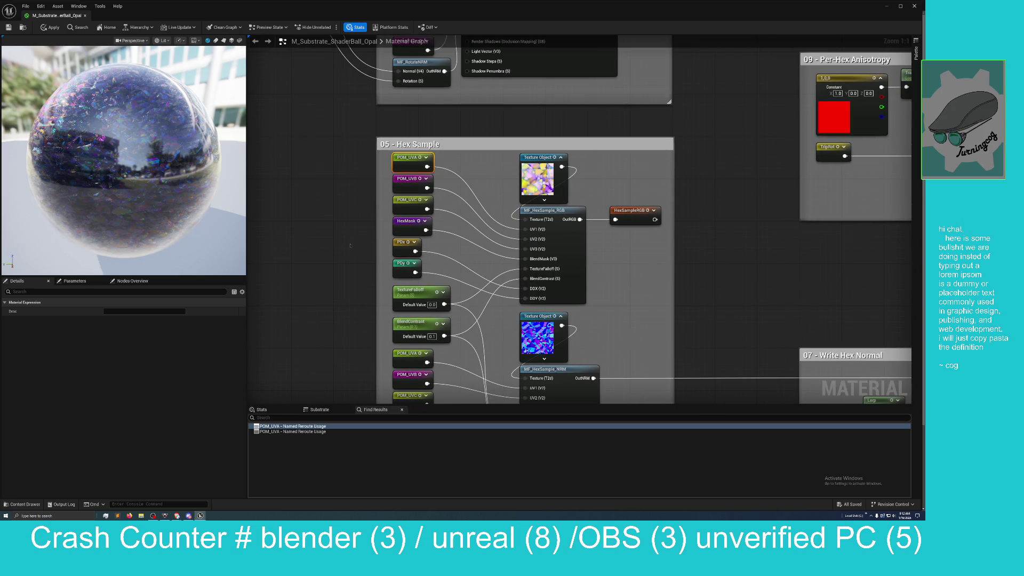
{"action": "scroll", "coordinate": [350, 245], "scroll_direction": "down", "scroll_amount": 1}
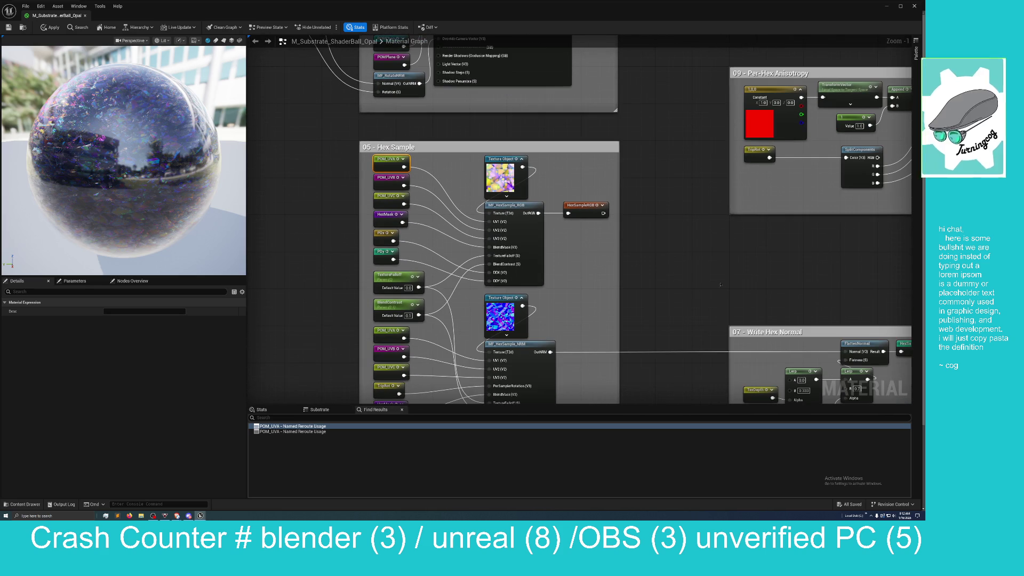
{"action": "scroll", "coordinate": [720, 285], "scroll_direction": "down", "scroll_amount": 2}
{"action": "left_click_drag", "start_coordinate": [720, 284], "coordinate": [489, 199]}
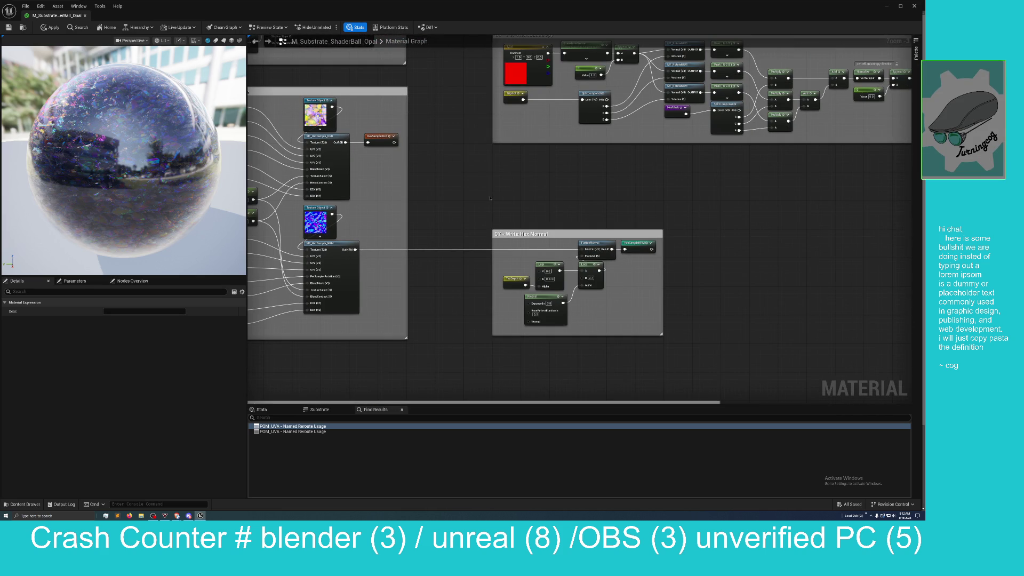
{"action": "scroll", "coordinate": [489, 198], "scroll_direction": "up", "scroll_amount": 1}
- Find all HexSampleNRM usages and jump to the one in 11 Inclusion Flakes Layer
{"action": "left_click", "coordinate": [653, 249]}
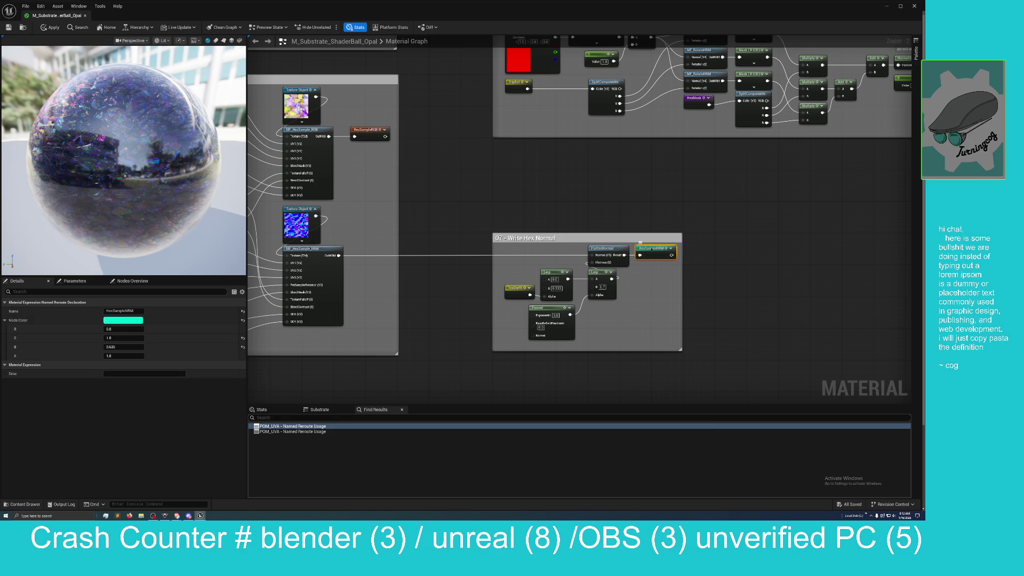
{"action": "right_click", "coordinate": [652, 251]}
{"action": "left_click", "coordinate": [684, 269]}
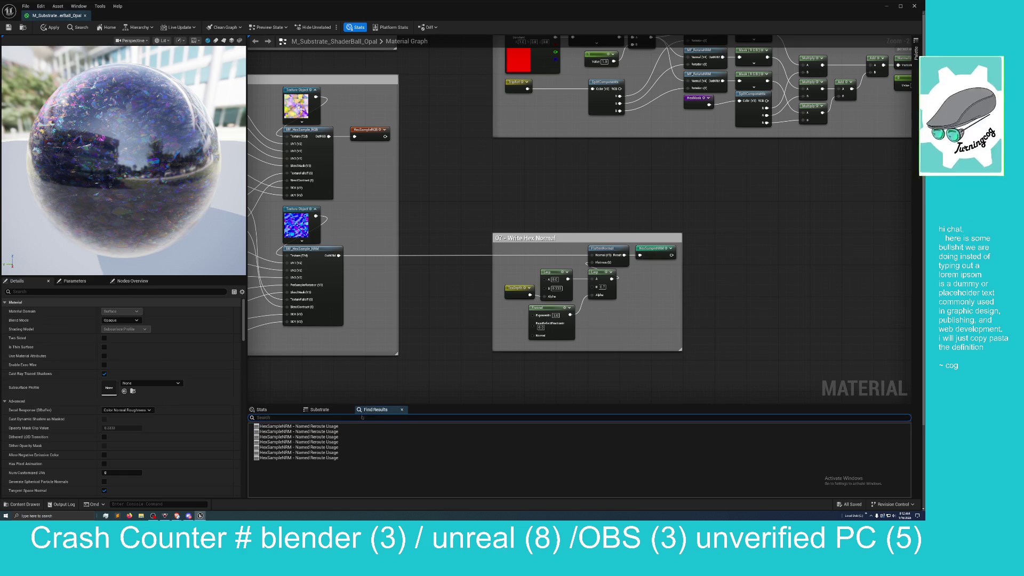
{"action": "left_click", "coordinate": [320, 437]}
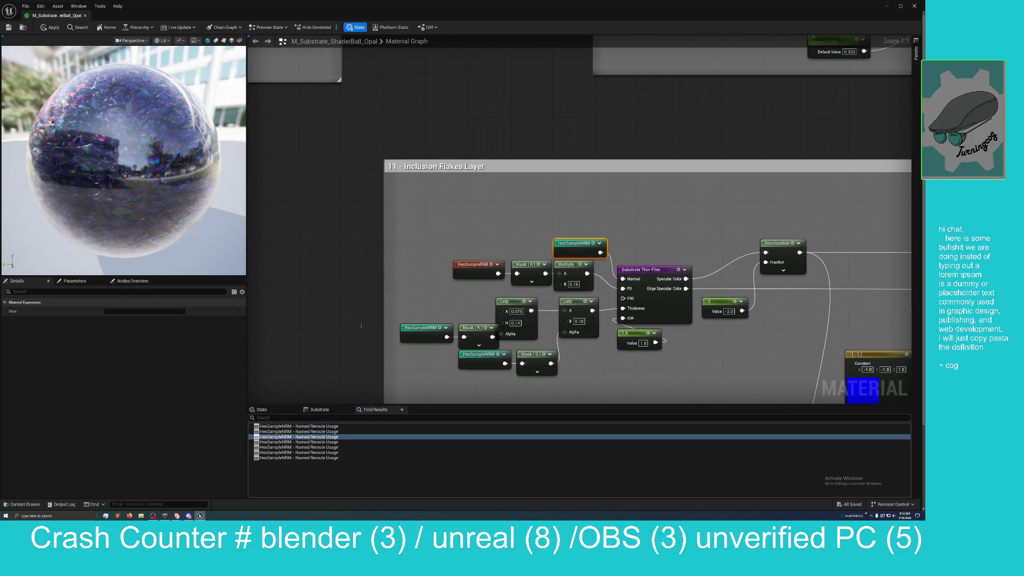
{"action": "scroll", "coordinate": [363, 321], "scroll_direction": "down", "scroll_amount": 1}
{"action": "mouse_move", "coordinate": [550, 244]}
{"action": "left_mouse_down"}
{"action": "mouse_move", "coordinate": [515, 250]}
{"action": "mouse_move", "coordinate": [505, 224]}
{"action": "mouse_move", "coordinate": [442, 277]}
{"action": "mouse_move", "coordinate": [456, 255]}
{"action": "mouse_move", "coordinate": [489, 279]}
{"action": "mouse_move", "coordinate": [483, 265]}
{"action": "left_mouse_up"}
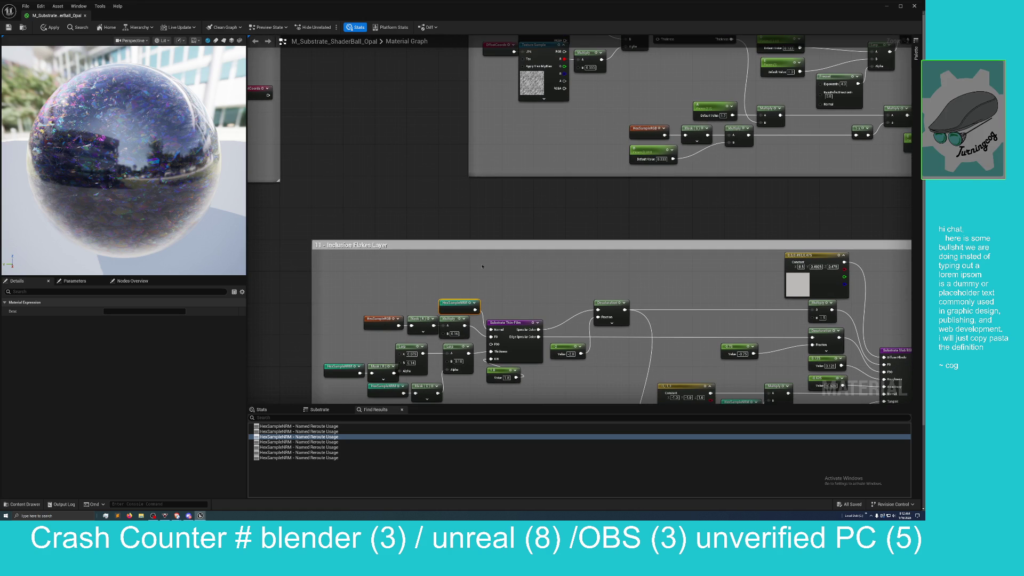
{"action": "left_click_drag", "start_coordinate": [483, 266], "coordinate": [461, 195]}
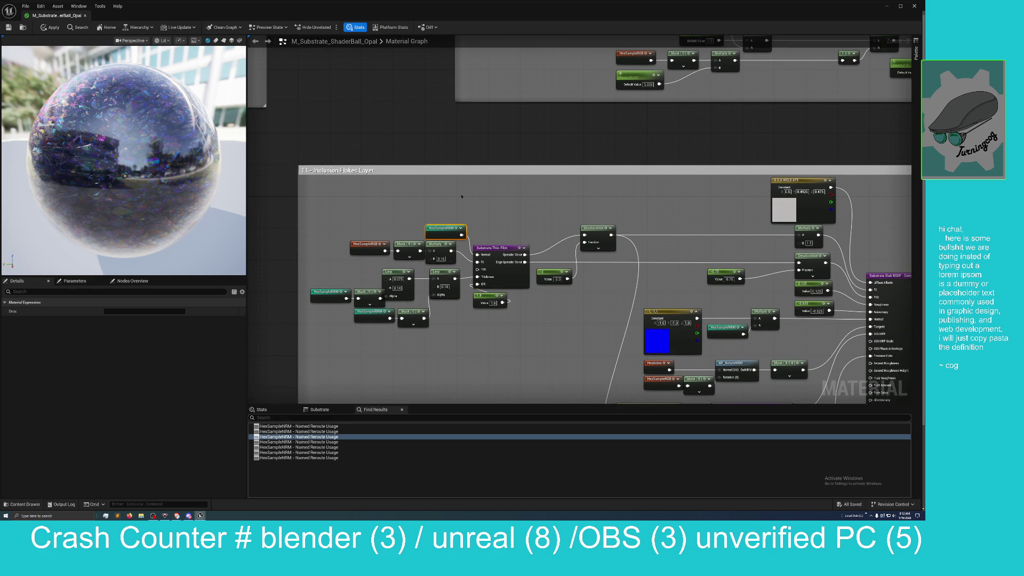
{"action": "mouse_move", "coordinate": [462, 196]}
{"action": "left_mouse_down"}
{"action": "mouse_move", "coordinate": [430, 199]}
{"action": "mouse_move", "coordinate": [397, 157]}
{"action": "left_mouse_up"}
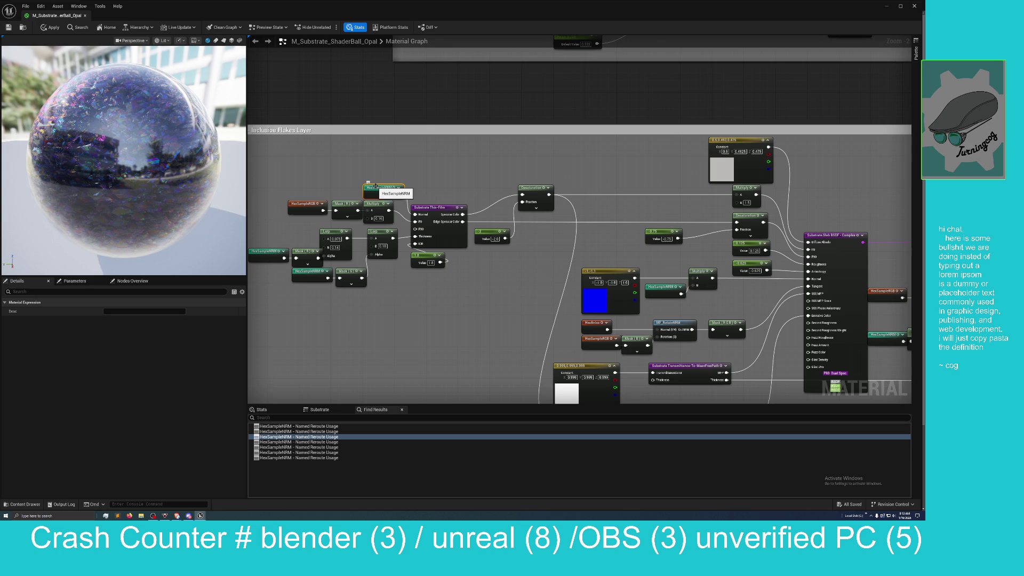
{"action": "left_click_drag", "start_coordinate": [333, 185], "coordinate": [365, 137]}
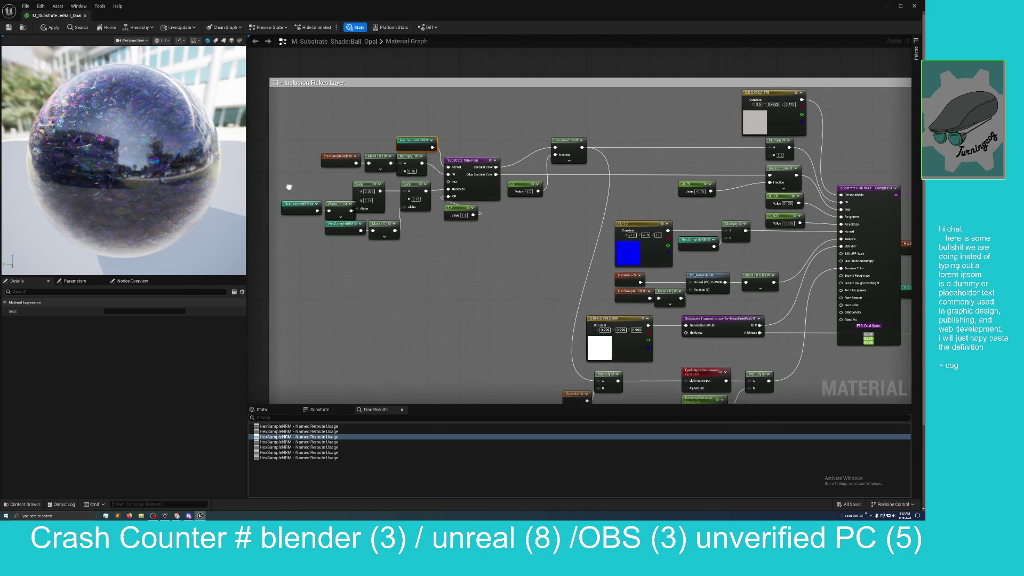
{"action": "left_click_drag", "start_coordinate": [288, 189], "coordinate": [337, 189]}
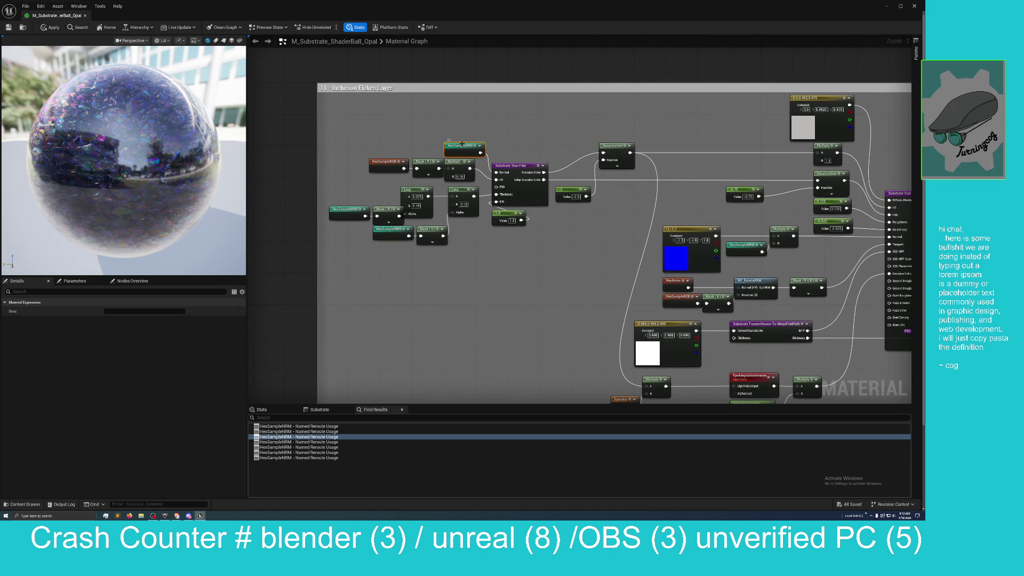
- Zoom out to the graph overview and select the HexSampleNRM reroute declaration
{"action": "scroll", "coordinate": [529, 193], "scroll_direction": "down", "scroll_amount": 4}
{"action": "scroll", "coordinate": [529, 193], "scroll_direction": "up", "scroll_amount": 2}
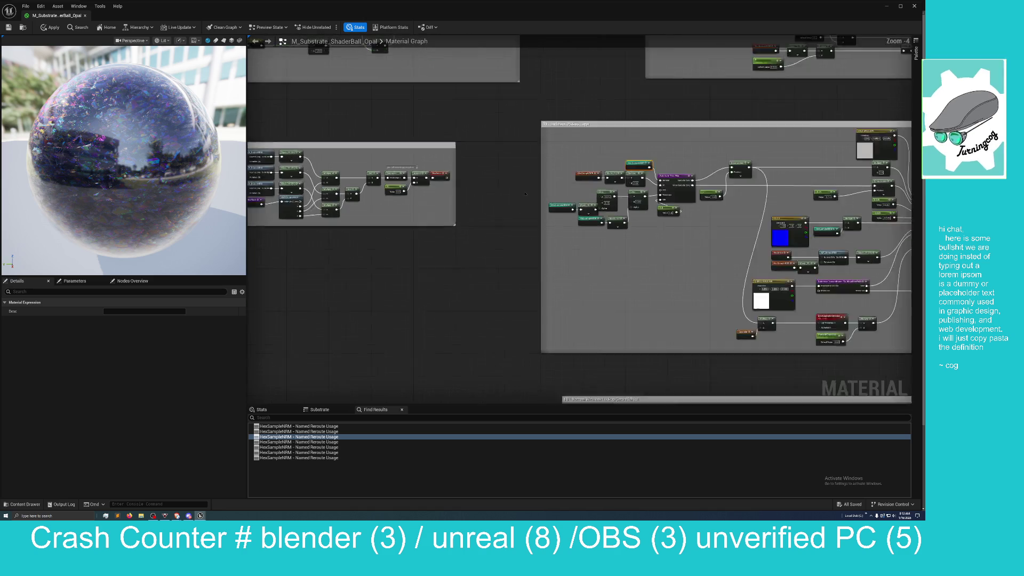
{"action": "mouse_move", "coordinate": [488, 221]}
{"action": "left_mouse_down"}
{"action": "mouse_move", "coordinate": [496, 241]}
{"action": "mouse_move", "coordinate": [607, 214]}
{"action": "mouse_move", "coordinate": [679, 164]}
{"action": "mouse_move", "coordinate": [710, 158]}
{"action": "left_mouse_up"}
{"action": "left_click", "coordinate": [438, 238]}
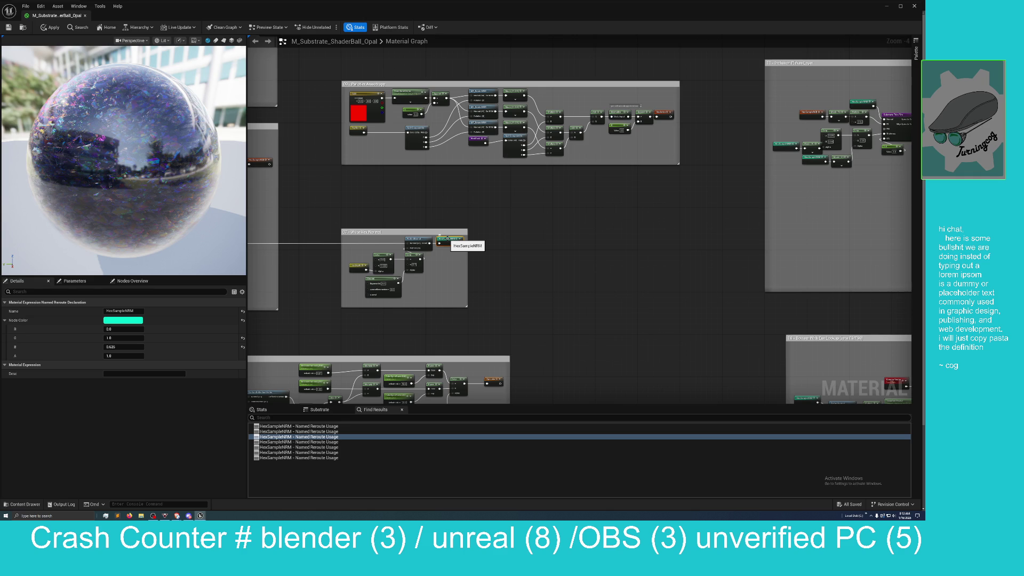
- Center the 05 Hex Sample group and select one of its reroute nodes
{"action": "left_click_drag", "start_coordinate": [494, 261], "coordinate": [508, 248]}
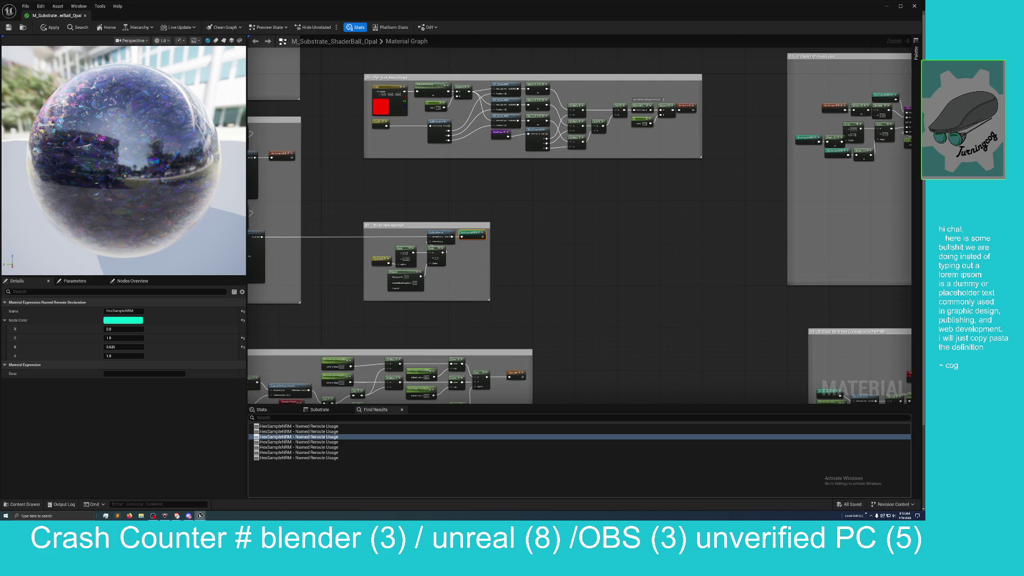
{"action": "mouse_move", "coordinate": [409, 339]}
{"action": "left_mouse_down"}
{"action": "mouse_move", "coordinate": [499, 339]}
{"action": "mouse_move", "coordinate": [463, 320]}
{"action": "left_mouse_up"}
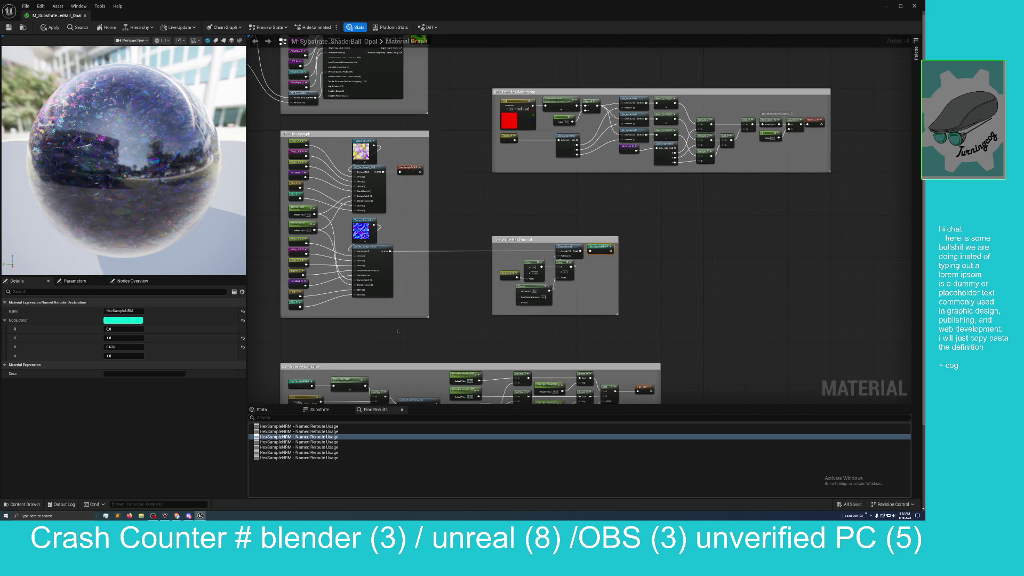
{"action": "left_click_drag", "start_coordinate": [389, 331], "coordinate": [446, 327]}
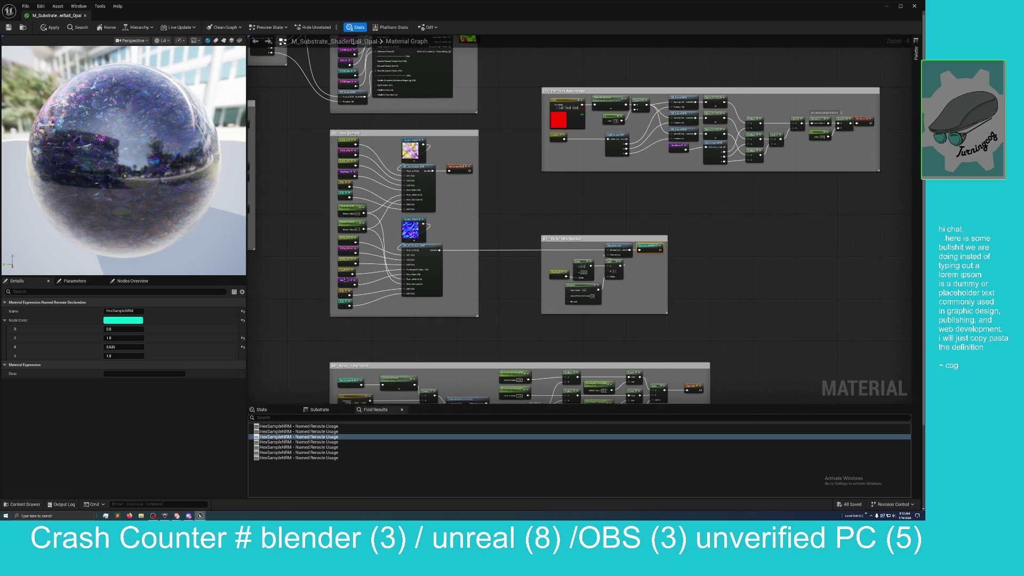
{"action": "left_click", "coordinate": [345, 280]}
- Preview the Hex Sample reroute node on the sphere and orbit to view the rainbow pattern
{"action": "right_click", "coordinate": [346, 281]}
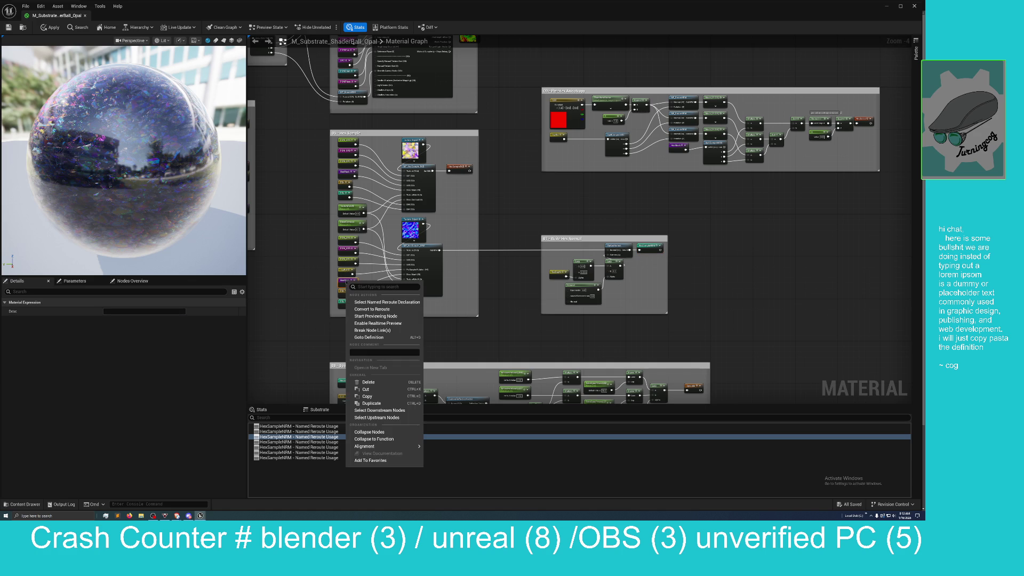
{"action": "left_click", "coordinate": [371, 317]}
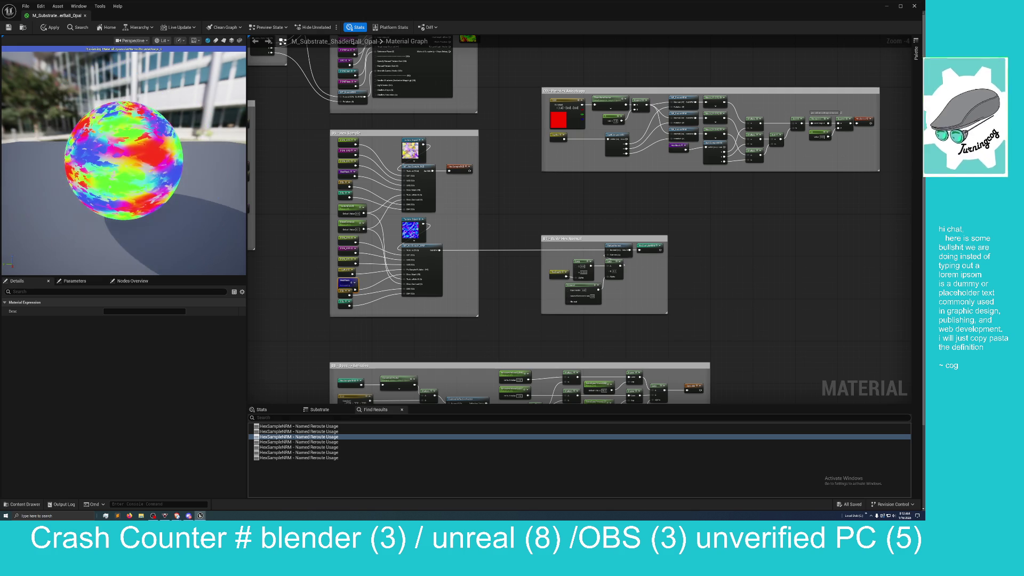
{"action": "left_click_drag", "start_coordinate": [215, 223], "coordinate": [216, 203]}
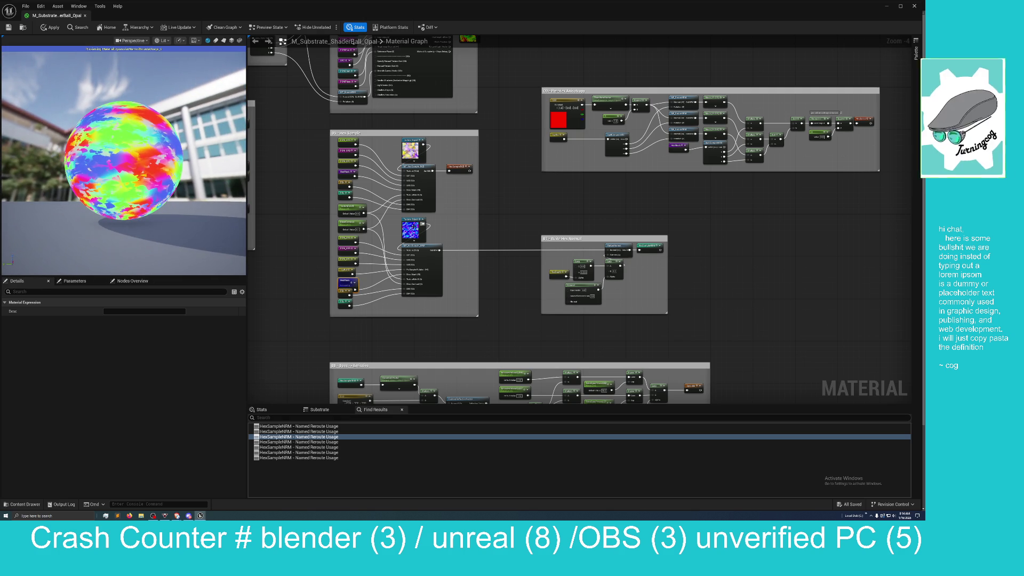
- Inspect the T_OpalInterior_N and T_OpalInterior_M texture objects, then deselect all nodes
{"action": "left_click", "coordinate": [412, 227]}
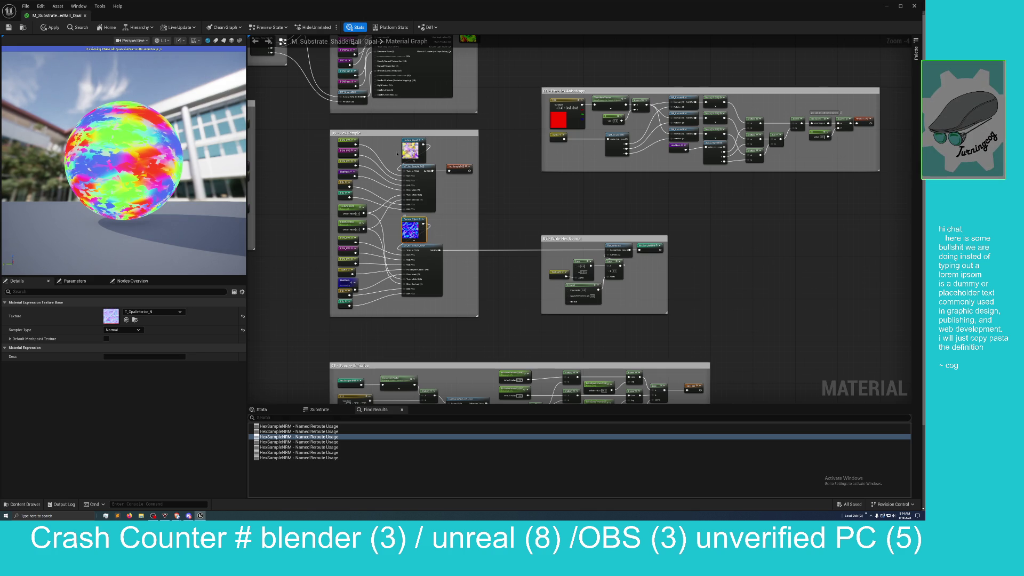
{"action": "left_click", "coordinate": [407, 145]}
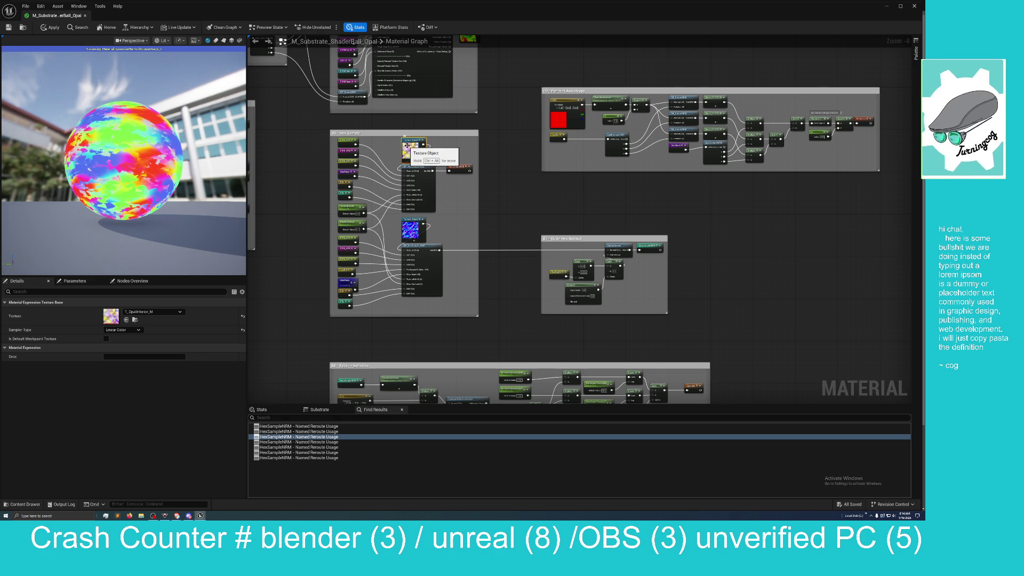
{"action": "left_click", "coordinate": [482, 227]}
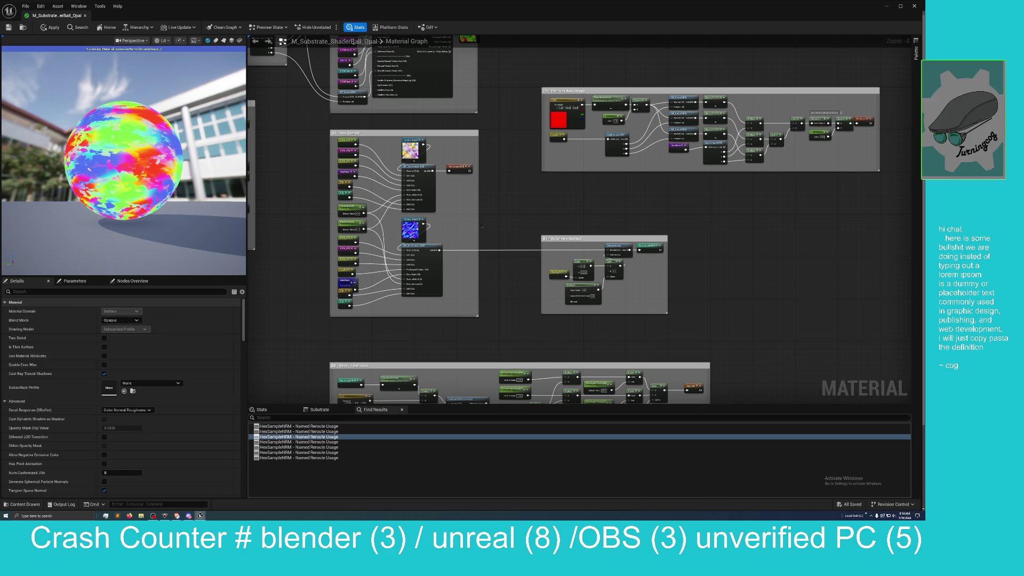
- Pan to the Inclusion Flakes Layer group and drag the Material Editor window down to expose Fab
{"action": "mouse_move", "coordinate": [485, 223]}
{"action": "left_mouse_down"}
{"action": "mouse_move", "coordinate": [435, 226]}
{"action": "mouse_move", "coordinate": [375, 274]}
{"action": "mouse_move", "coordinate": [307, 252]}
{"action": "mouse_move", "coordinate": [359, 269]}
{"action": "mouse_move", "coordinate": [249, 266]}
{"action": "mouse_move", "coordinate": [542, 174]}
{"action": "mouse_move", "coordinate": [530, 192]}
{"action": "mouse_move", "coordinate": [405, 233]}
{"action": "mouse_move", "coordinate": [341, 336]}
{"action": "mouse_move", "coordinate": [432, 349]}
{"action": "left_mouse_up"}
{"action": "scroll", "coordinate": [432, 349], "scroll_direction": "up", "scroll_amount": 4}
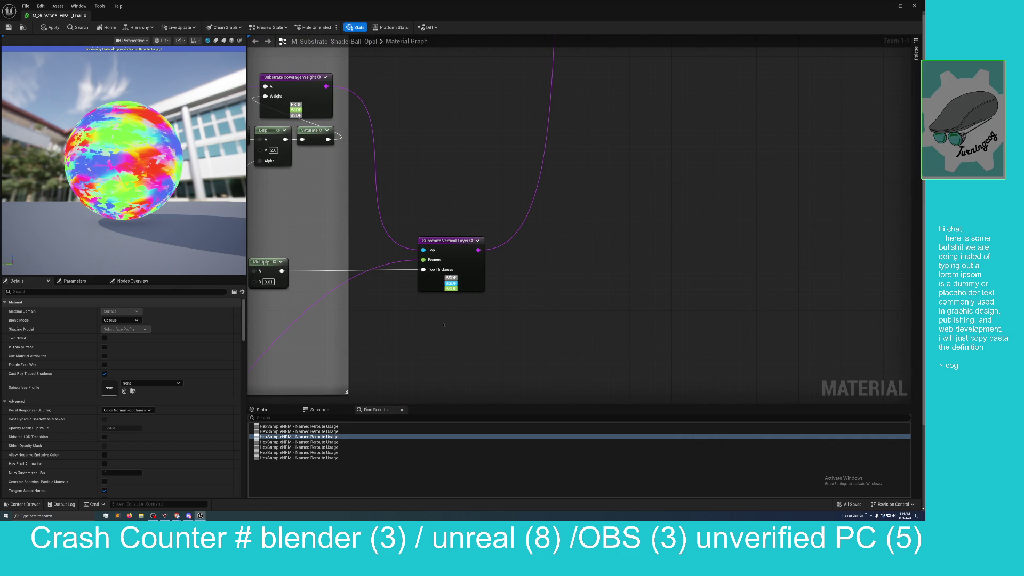
{"action": "left_click_drag", "start_coordinate": [442, 324], "coordinate": [435, 311]}
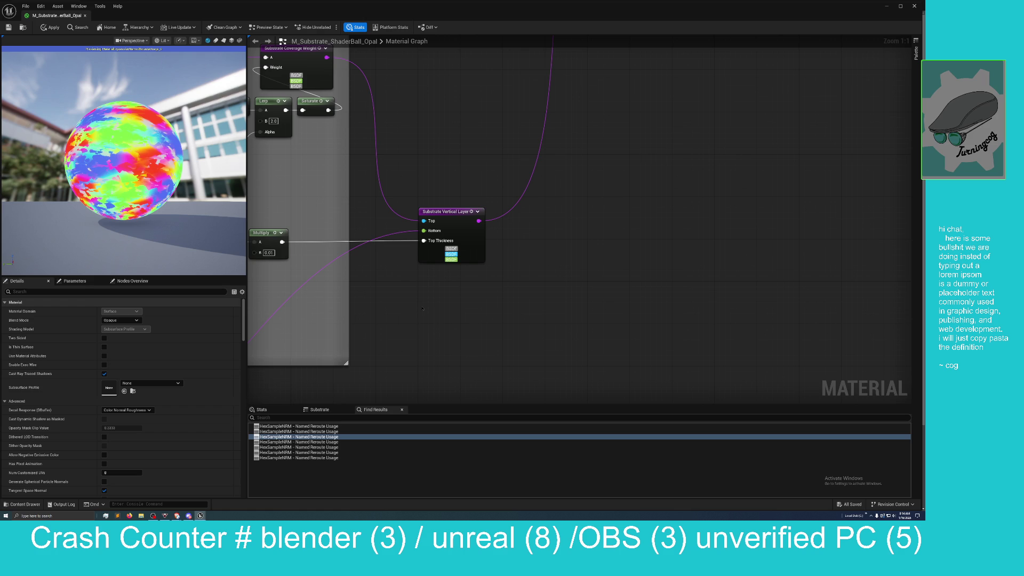
{"action": "mouse_move", "coordinate": [463, 16]}
{"action": "left_mouse_down"}
{"action": "mouse_move", "coordinate": [419, 43]}
{"action": "mouse_move", "coordinate": [277, 66]}
{"action": "mouse_move", "coordinate": [495, 66]}
{"action": "mouse_move", "coordinate": [460, 64]}
{"action": "left_mouse_up"}
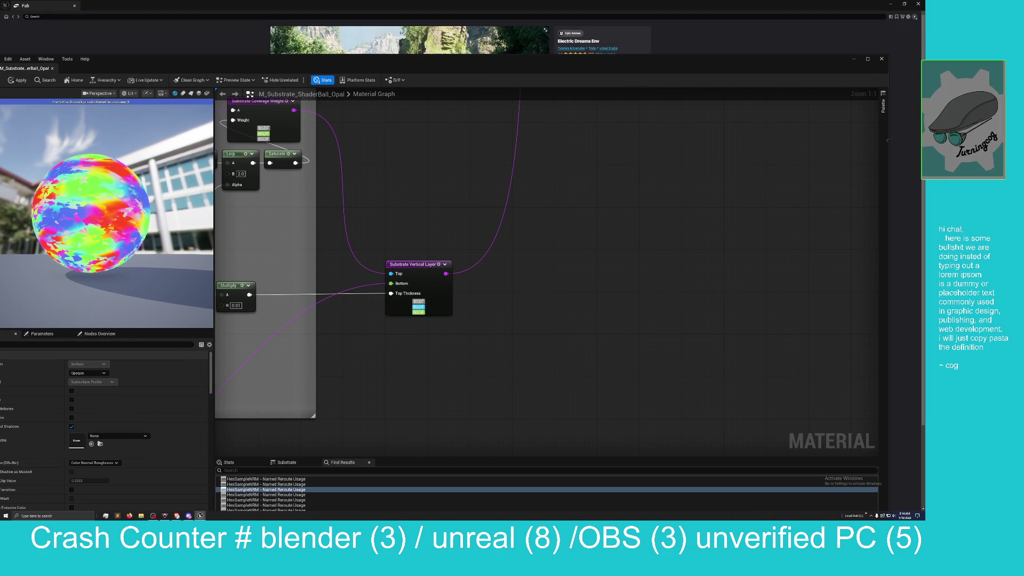
- Narrow the material editor window, move it left, and minimize the Fab page
{"action": "left_click_drag", "start_coordinate": [889, 140], "coordinate": [372, 165]}
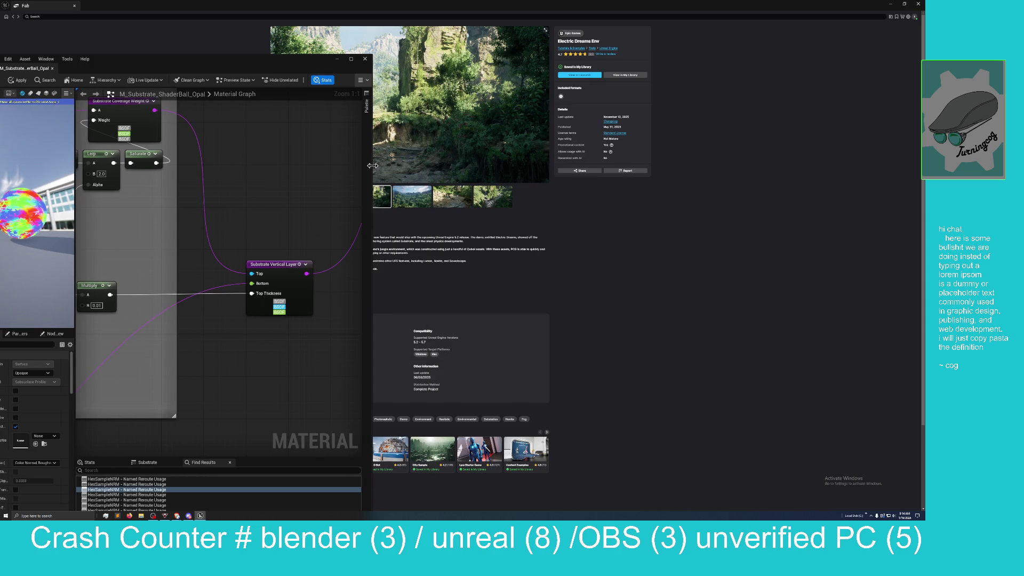
{"action": "mouse_move", "coordinate": [215, 67]}
{"action": "left_mouse_down"}
{"action": "mouse_move", "coordinate": [515, 65]}
{"action": "mouse_move", "coordinate": [685, 35]}
{"action": "mouse_move", "coordinate": [714, 4]}
{"action": "left_mouse_up"}
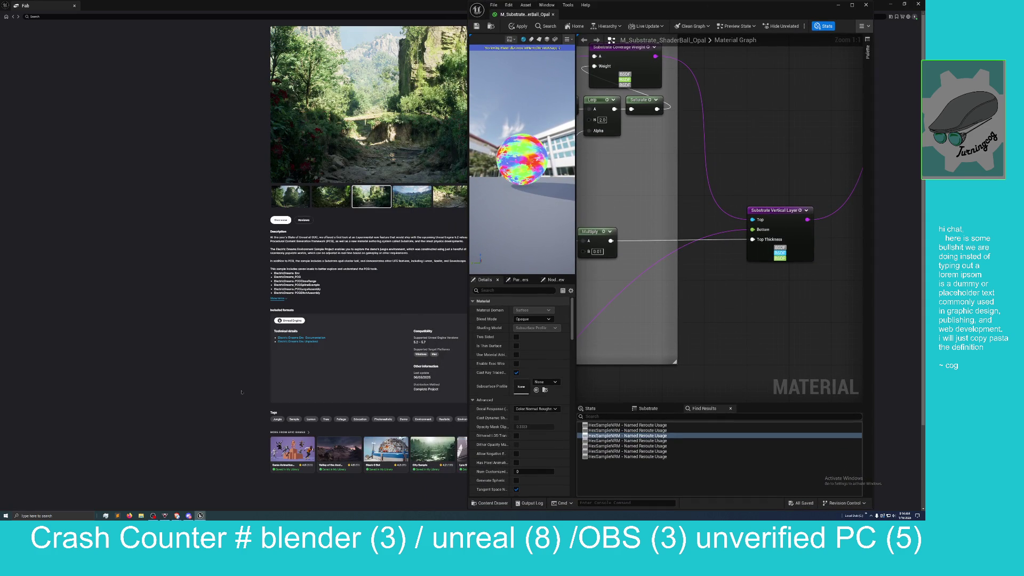
{"action": "mouse_move", "coordinate": [200, 516]}
{"action": "mouse_move", "coordinate": [200, 516]}
{"action": "mouse_move", "coordinate": [617, 4]}
{"action": "left_mouse_down"}
{"action": "mouse_move", "coordinate": [542, 21]}
{"action": "mouse_move", "coordinate": [414, 25]}
{"action": "mouse_move", "coordinate": [473, 12]}
{"action": "left_mouse_up"}
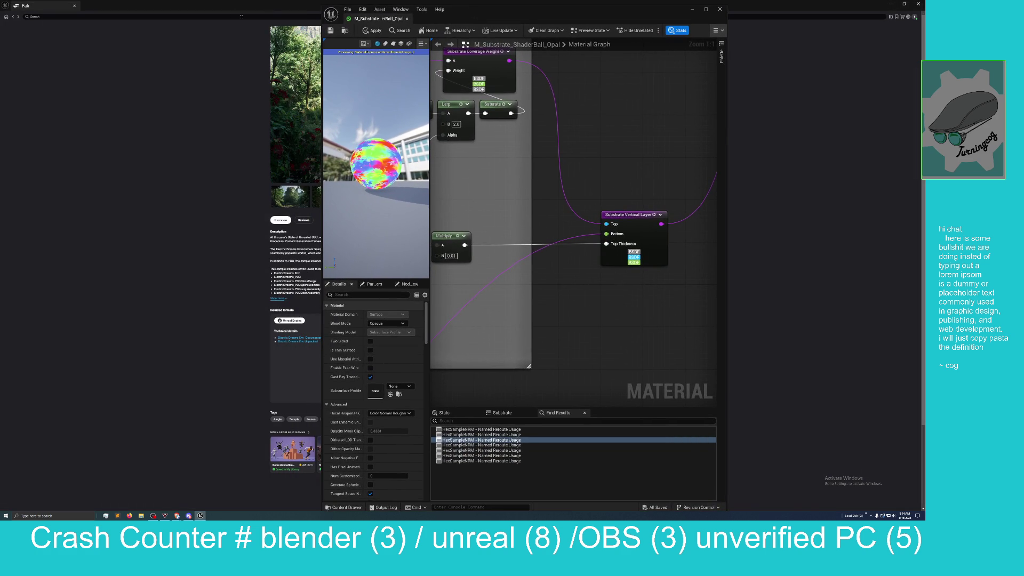
{"action": "left_click", "coordinate": [235, 11]}
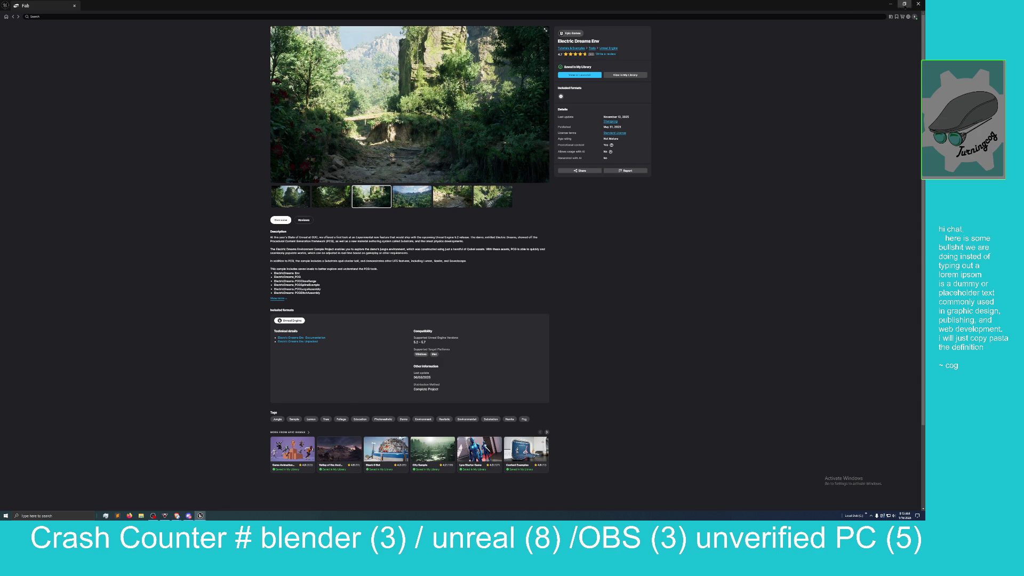
{"action": "left_click", "coordinate": [891, 5]}
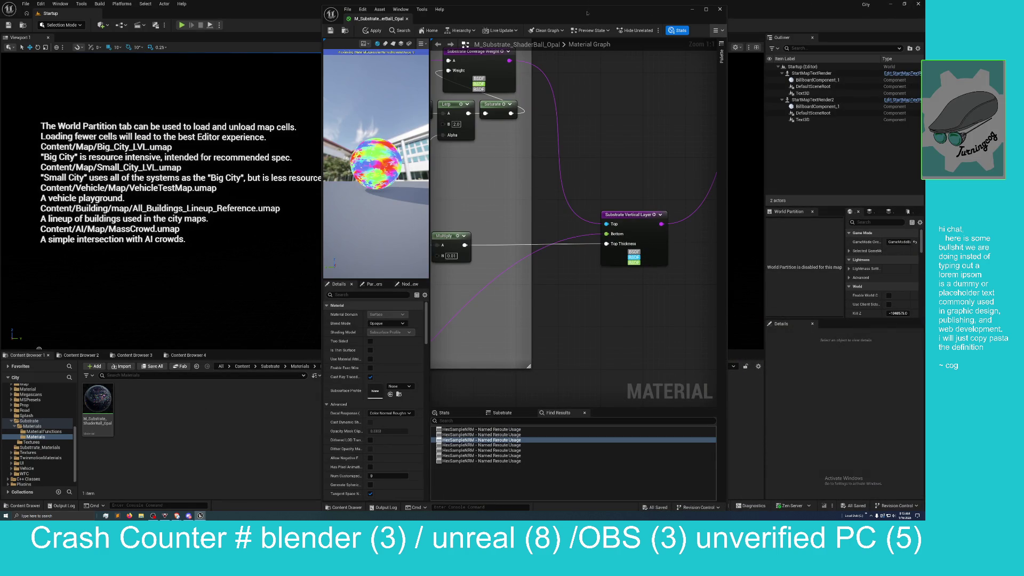
- Move the floating material editor aside and browse to the top-level Content folder
{"action": "mouse_move", "coordinate": [589, 15]}
{"action": "left_mouse_down"}
{"action": "mouse_move", "coordinate": [450, 10]}
{"action": "mouse_move", "coordinate": [650, 11]}
{"action": "left_mouse_up"}
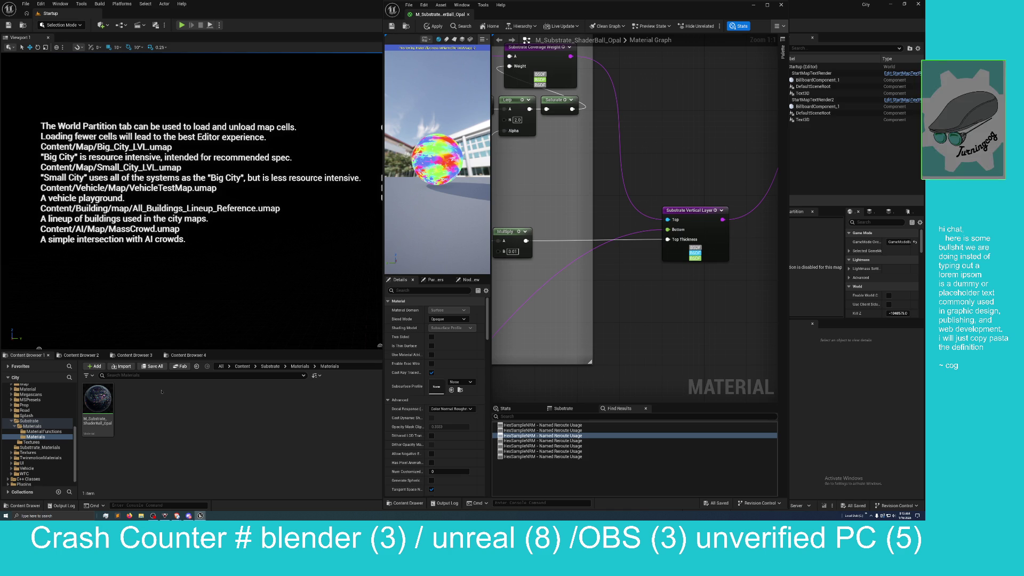
{"action": "left_click", "coordinate": [243, 367]}
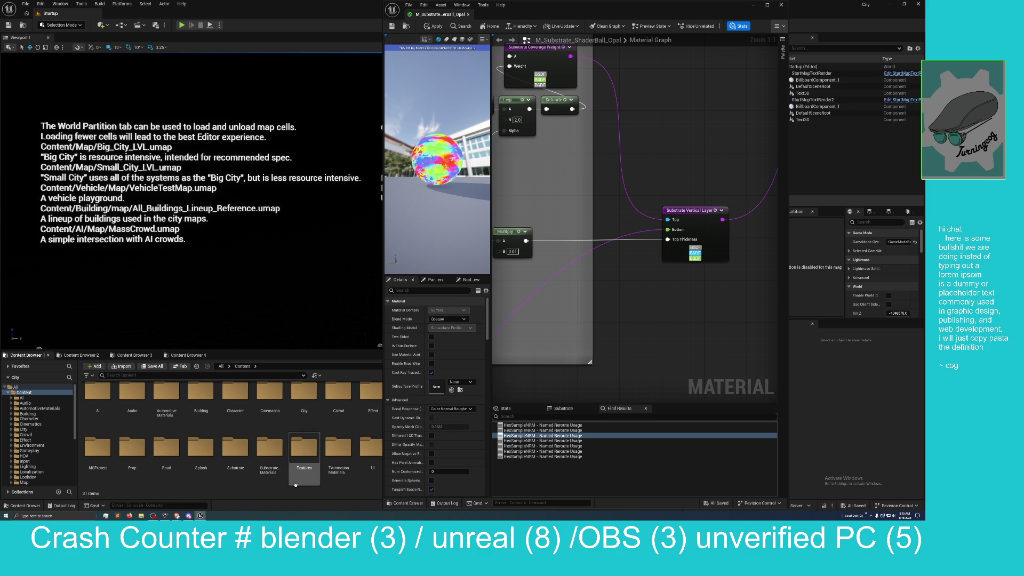
- Open TwinmotionMaterials > Levels in the main editor and select the Showcase level
{"action": "left_click", "coordinate": [295, 485]}
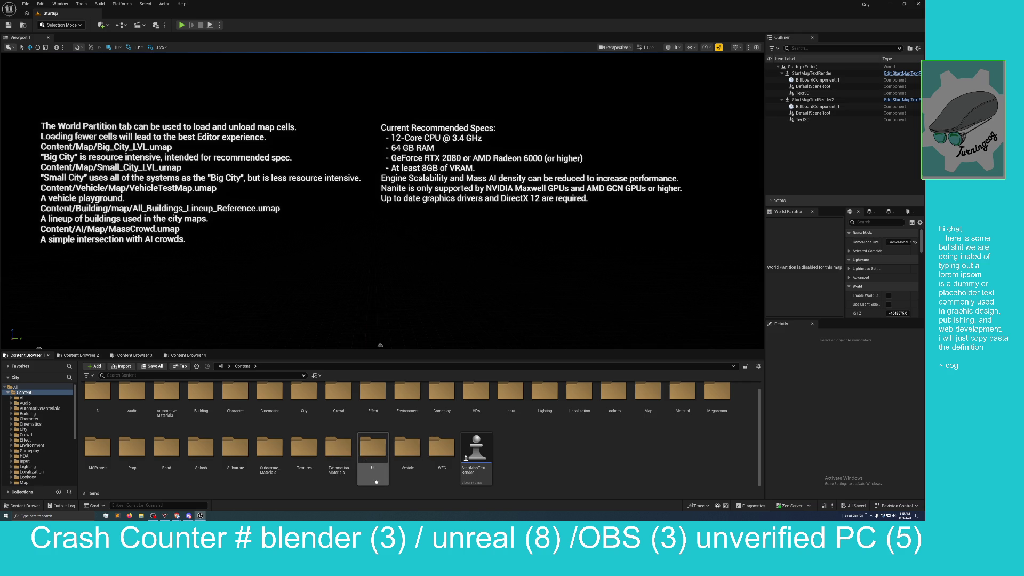
{"action": "double_click", "coordinate": [347, 452]}
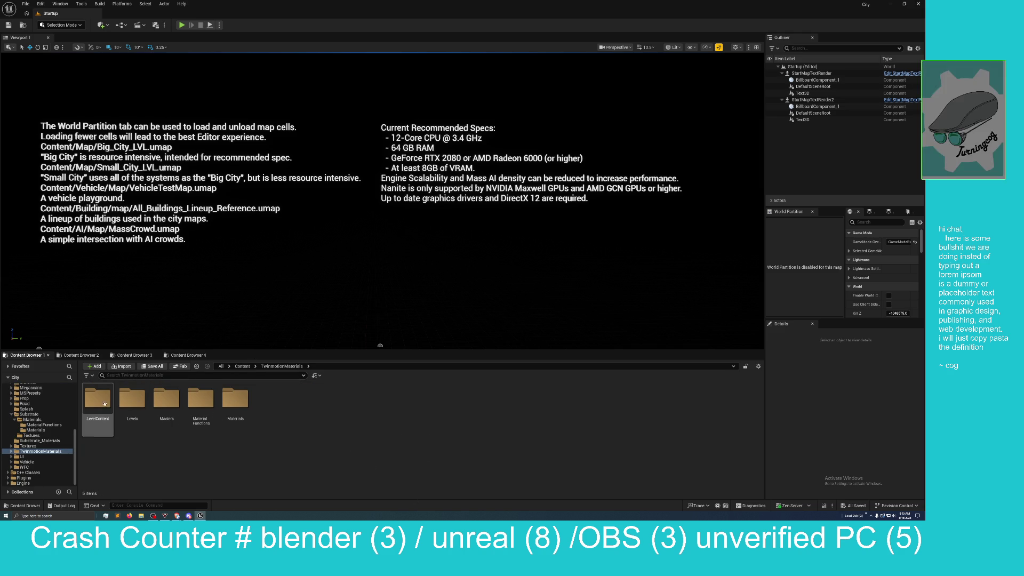
{"action": "double_click", "coordinate": [132, 399]}
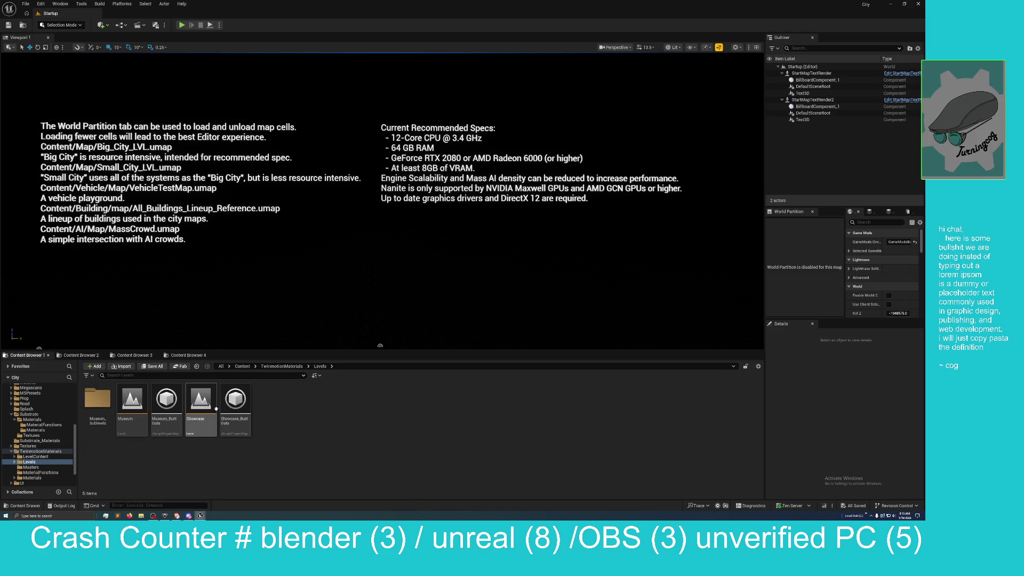
{"action": "left_click", "coordinate": [203, 408]}
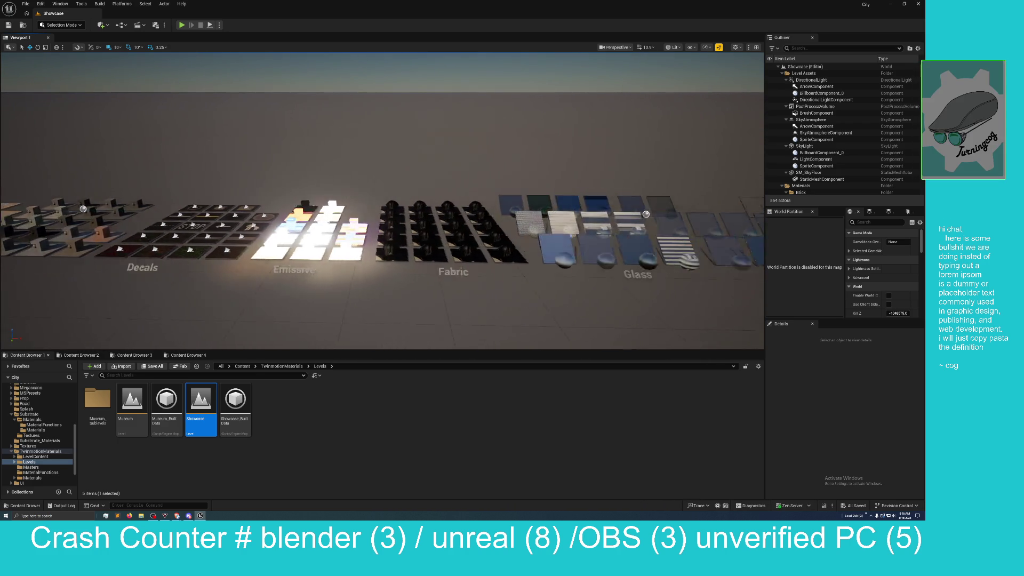
- Zoom the viewport camera toward the dark glossy cube-on-plate sample rows
{"action": "scroll", "coordinate": [382, 200], "scroll_direction": "down", "scroll_amount": 2}
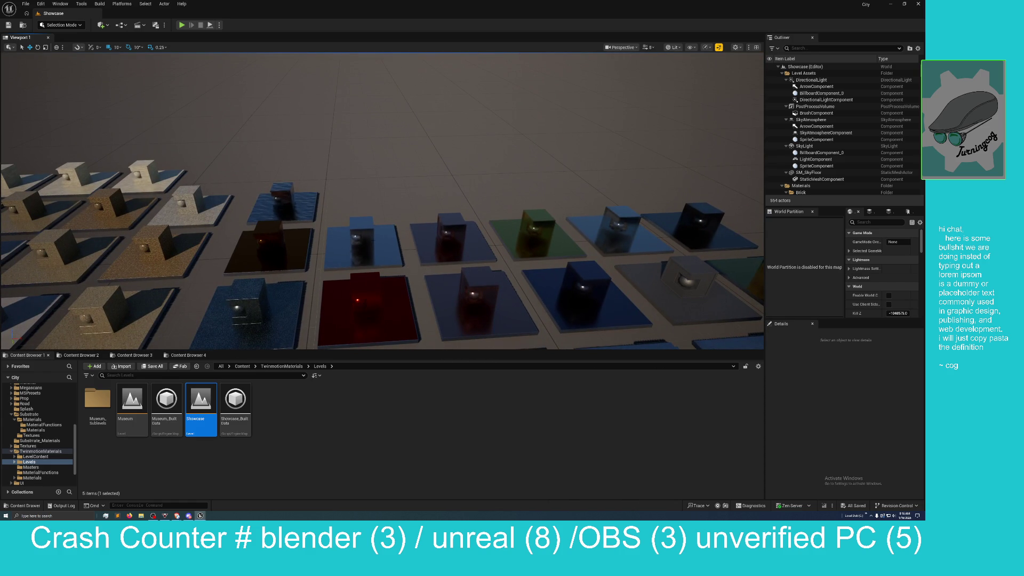
- Place a new SM_PreviewMesh_04 cube beside the blue sample
{"action": "left_click", "coordinate": [283, 201]}
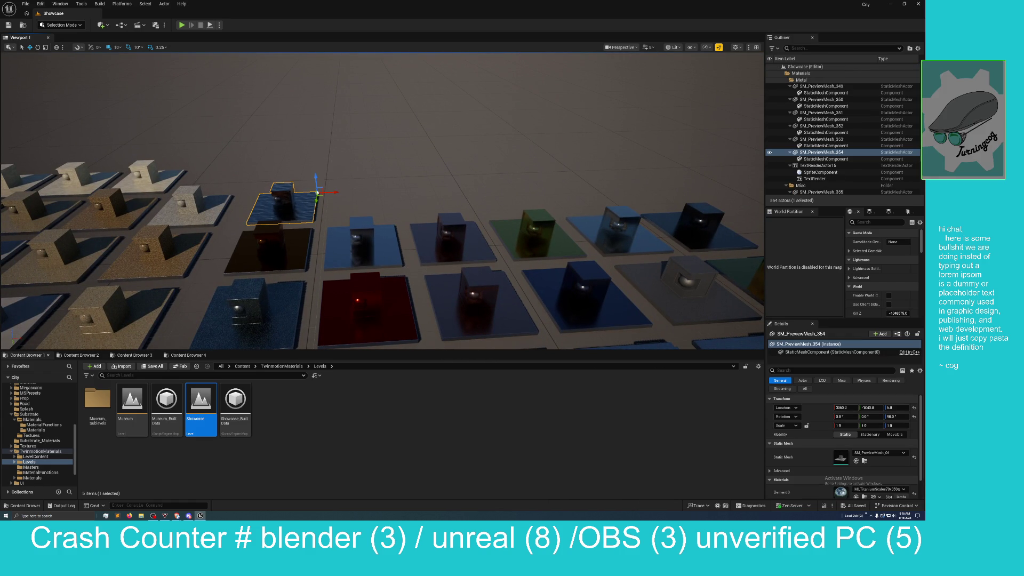
{"action": "left_click", "coordinate": [864, 461]}
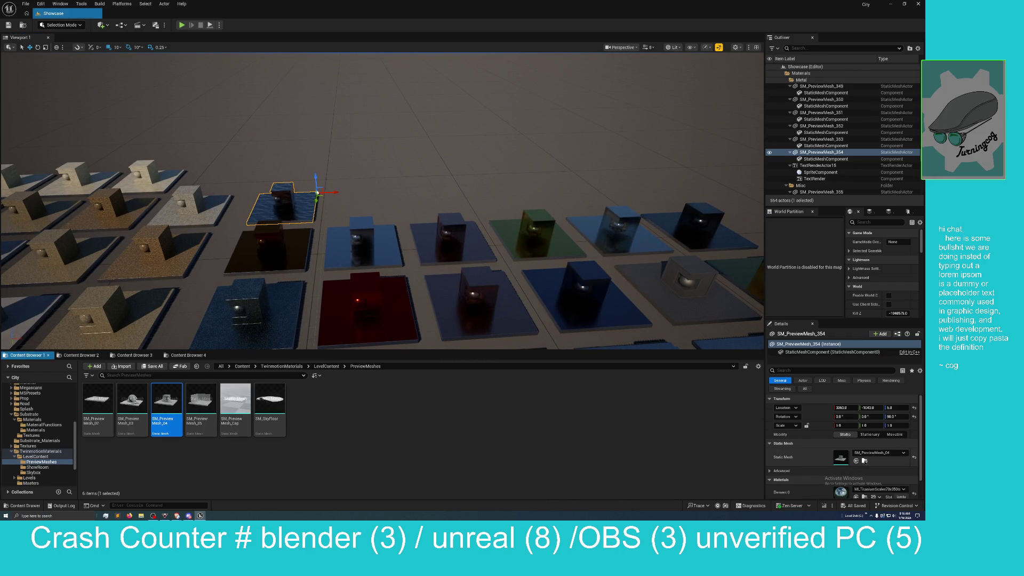
{"action": "mouse_move", "coordinate": [166, 402]}
{"action": "left_mouse_down"}
{"action": "mouse_move", "coordinate": [343, 183]}
{"action": "mouse_move", "coordinate": [329, 183]}
{"action": "left_mouse_up"}
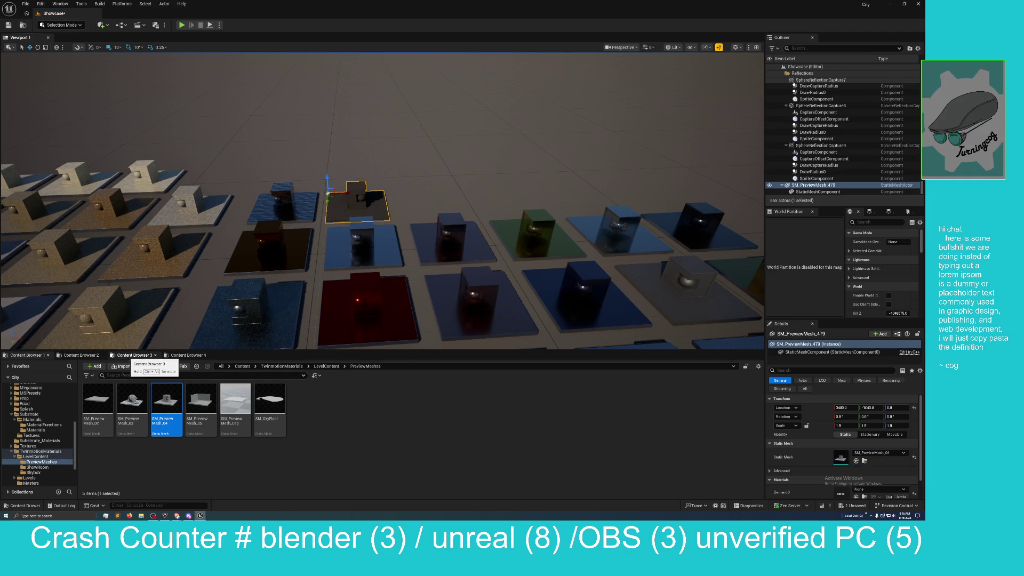
- Browse to Substrate/Materials/Materials and drop M_Substrate_ShaderBall_Opal onto the new cube
{"action": "key", "text": "alt+Left"}
{"action": "key", "text": "alt+Left"}
{"action": "key", "text": "alt+Left"}
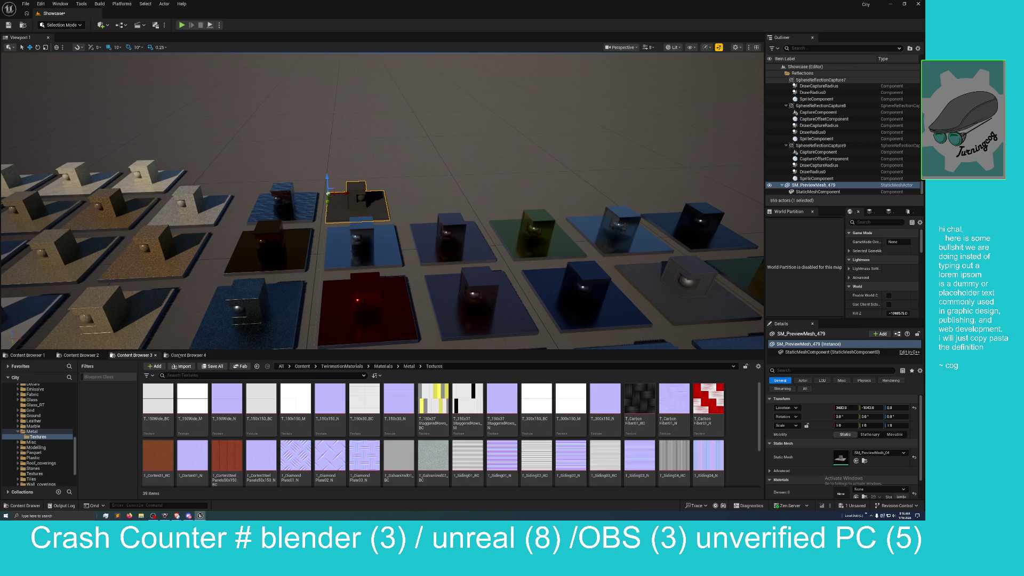
{"action": "left_click", "coordinate": [190, 355]}
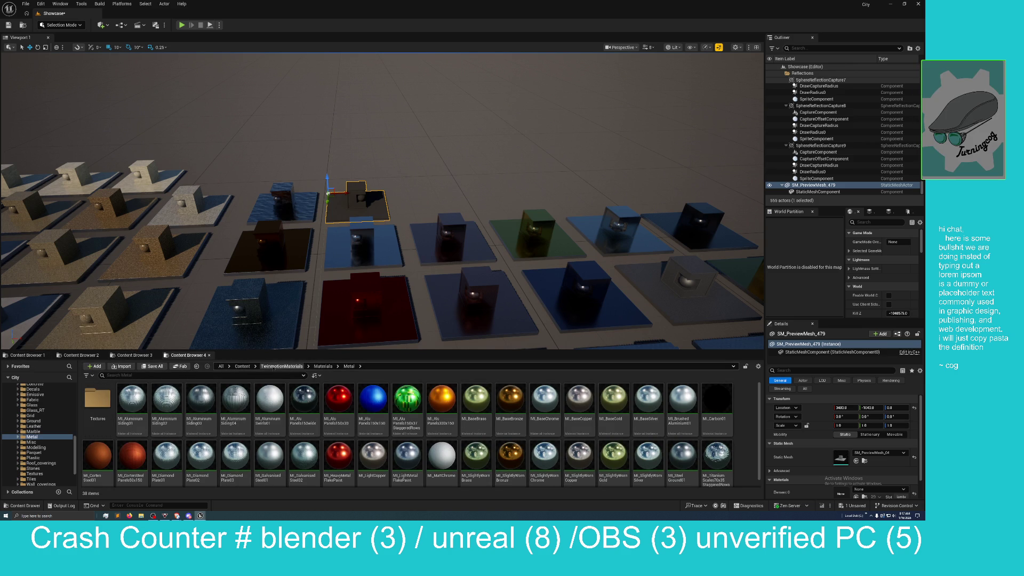
{"action": "left_click", "coordinate": [242, 366]}
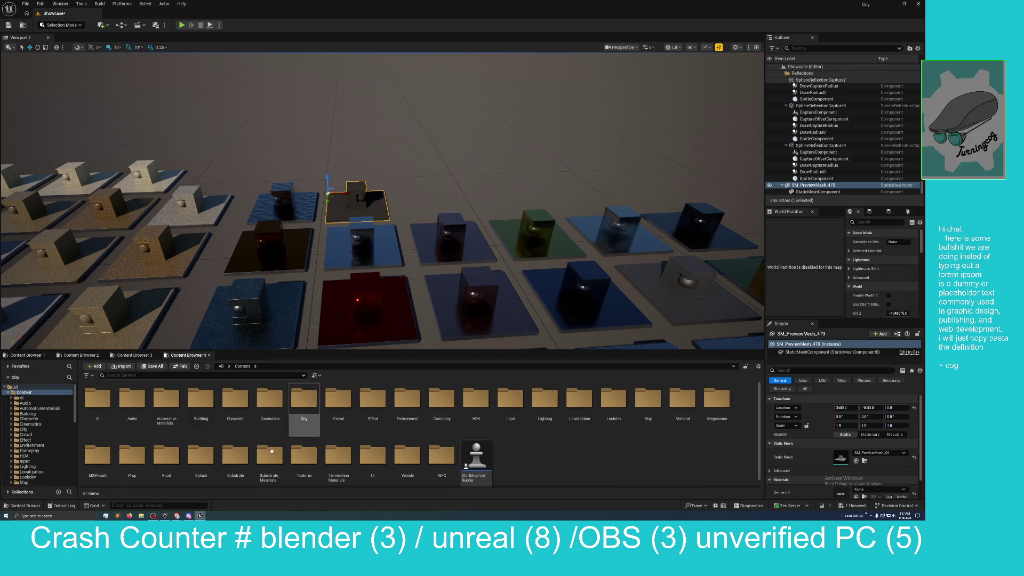
{"action": "double_click", "coordinate": [268, 458]}
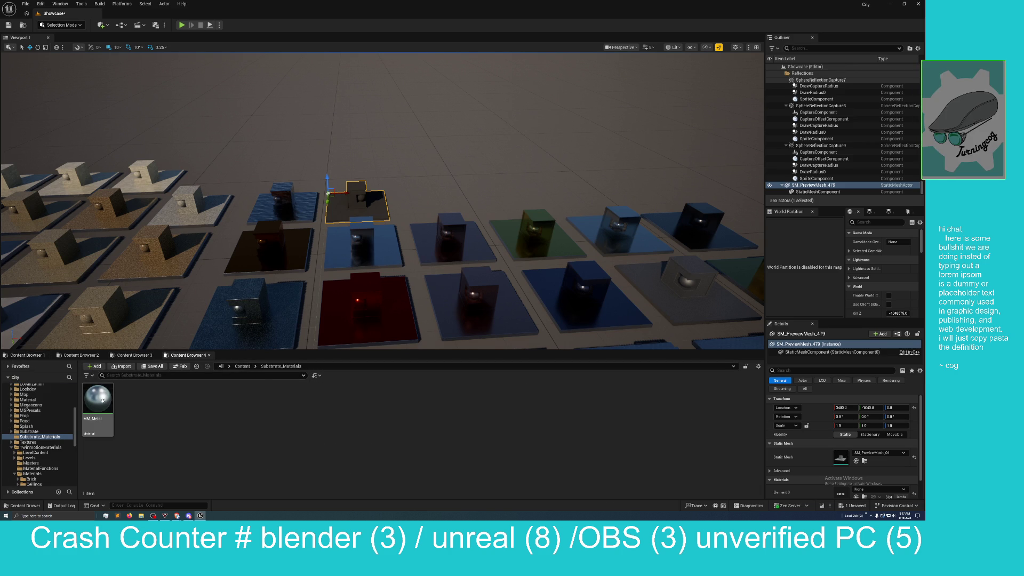
{"action": "left_click", "coordinate": [242, 367]}
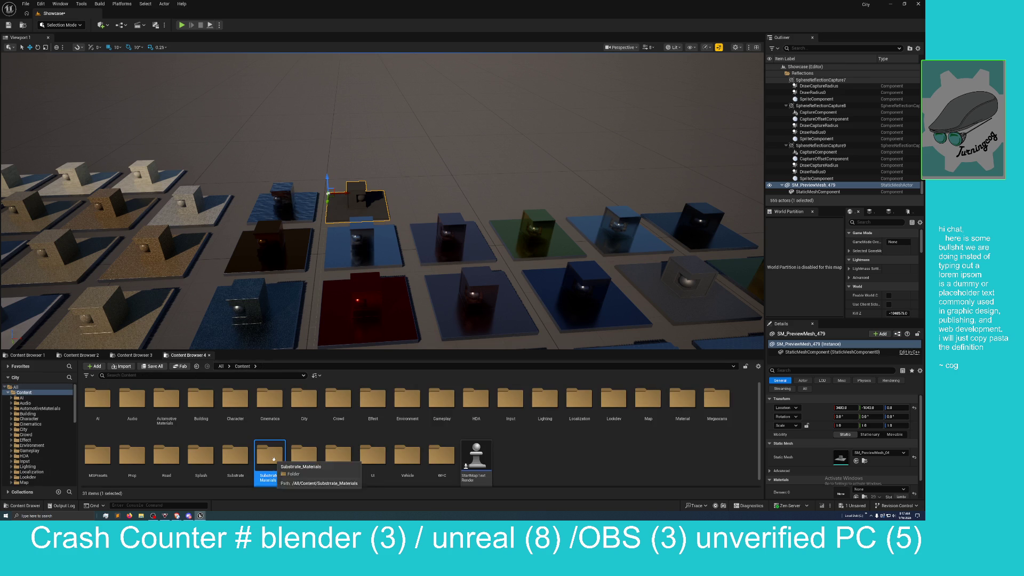
{"action": "double_click", "coordinate": [235, 455]}
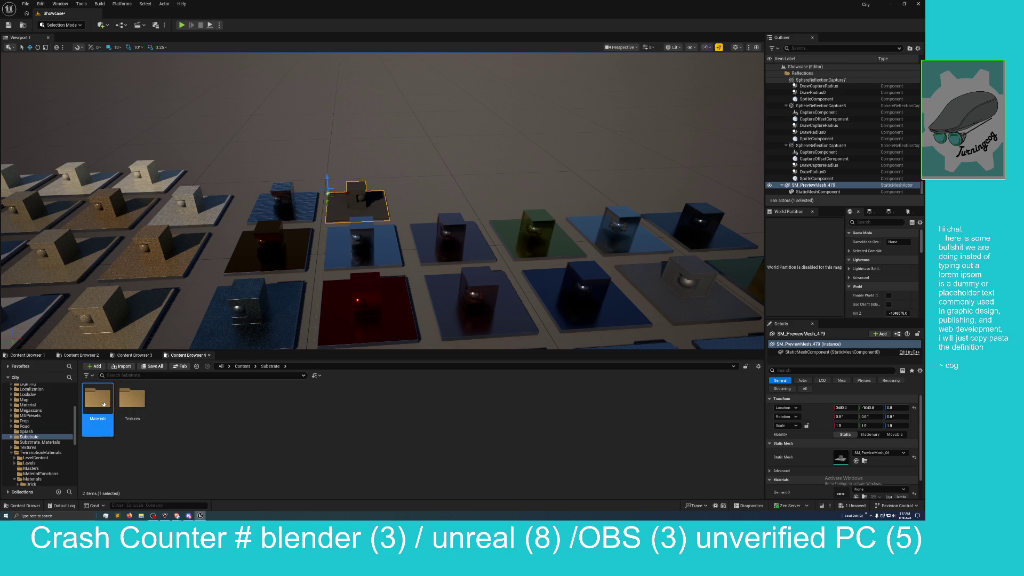
{"action": "double_click", "coordinate": [104, 404]}
{"action": "double_click", "coordinate": [129, 405]}
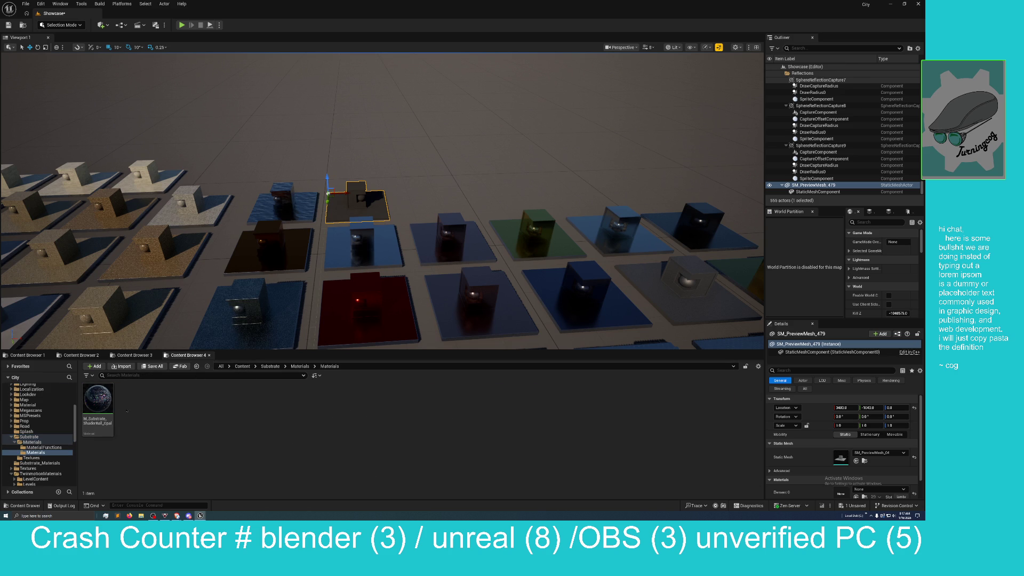
{"action": "mouse_move", "coordinate": [97, 401]}
{"action": "left_mouse_down"}
{"action": "mouse_move", "coordinate": [341, 231]}
{"action": "mouse_move", "coordinate": [351, 193]}
{"action": "left_mouse_up"}
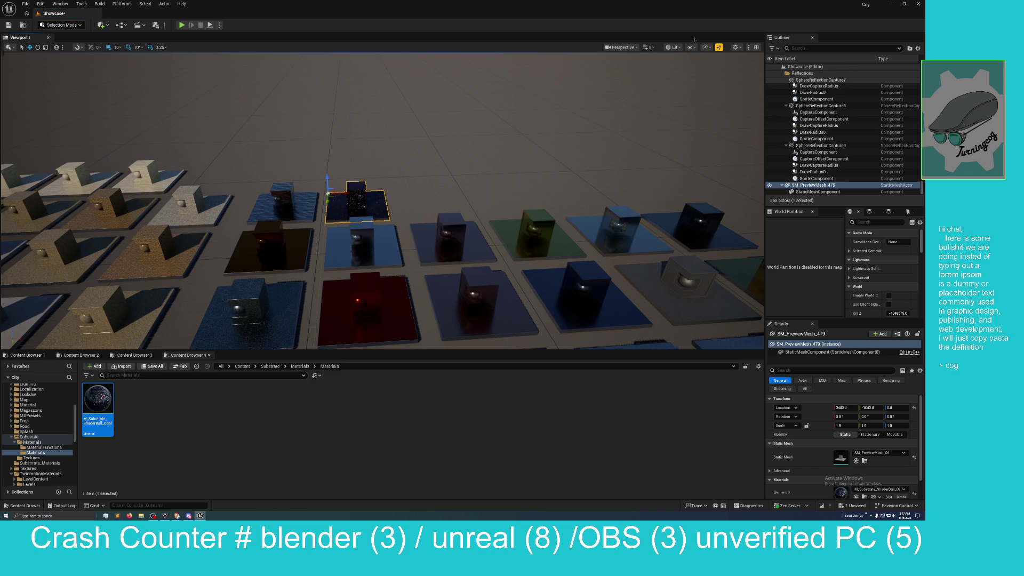
- Browse the viewport view mode list, then close it without changing anything
{"action": "left_click", "coordinate": [674, 47]}
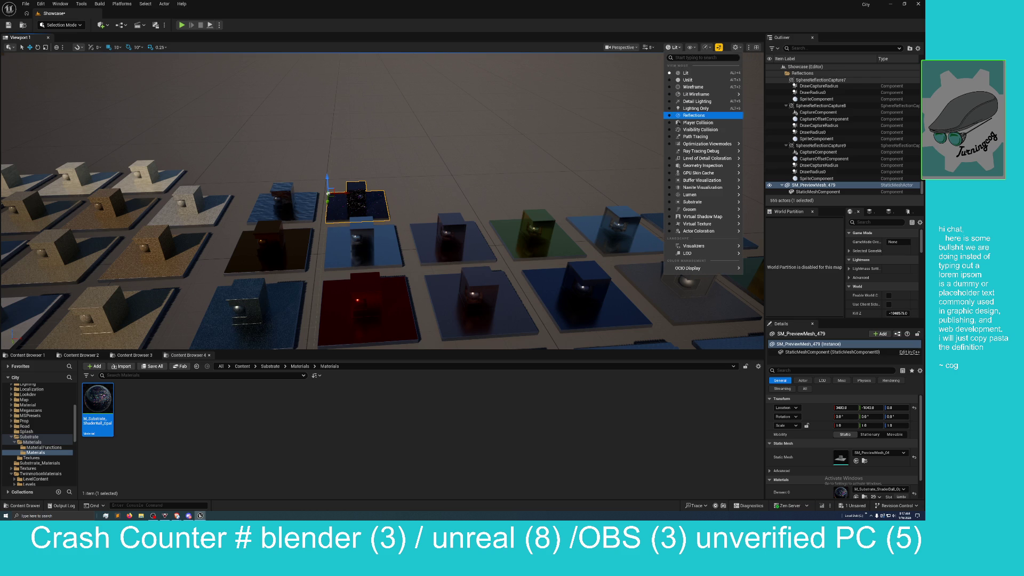
{"action": "mouse_move", "coordinate": [699, 173]}
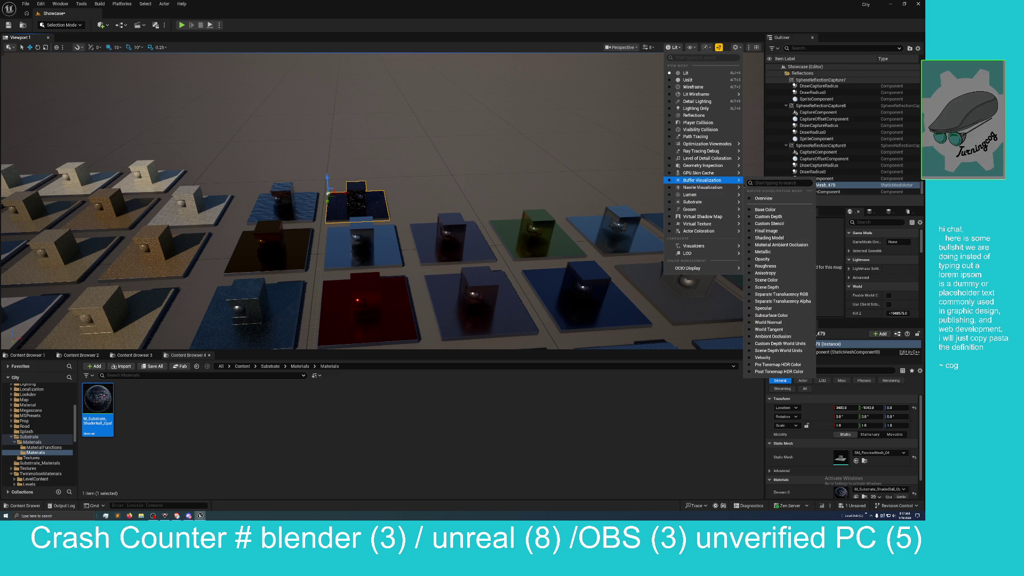
{"action": "mouse_move", "coordinate": [694, 246]}
{"action": "left_click", "coordinate": [546, 469]}
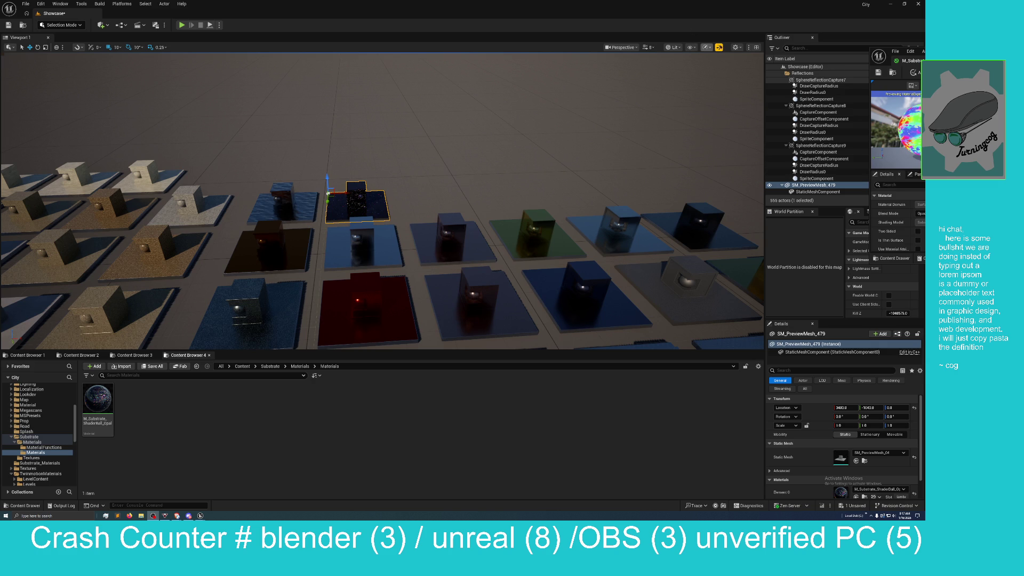
- Reopen the view mode list and bring up the Optimization Viewmodes submenu with Shader Complexity
{"action": "left_click", "coordinate": [691, 47]}
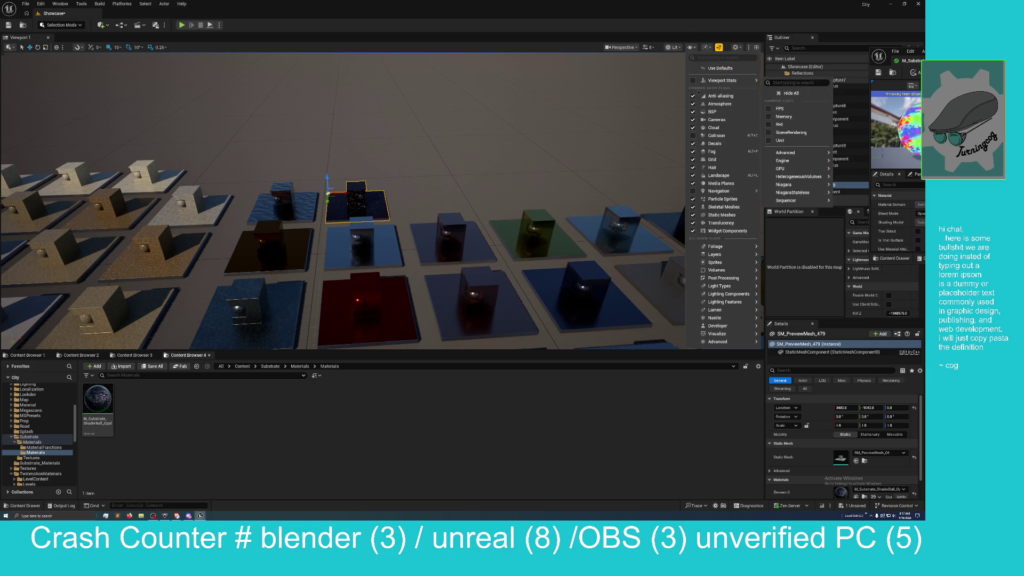
{"action": "left_click", "coordinate": [681, 48]}
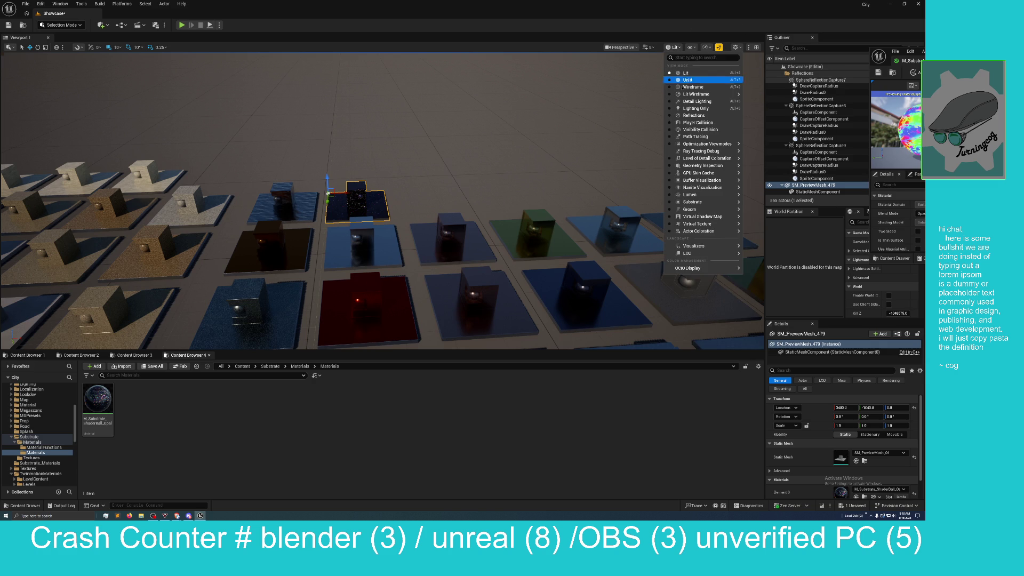
{"action": "mouse_move", "coordinate": [685, 182]}
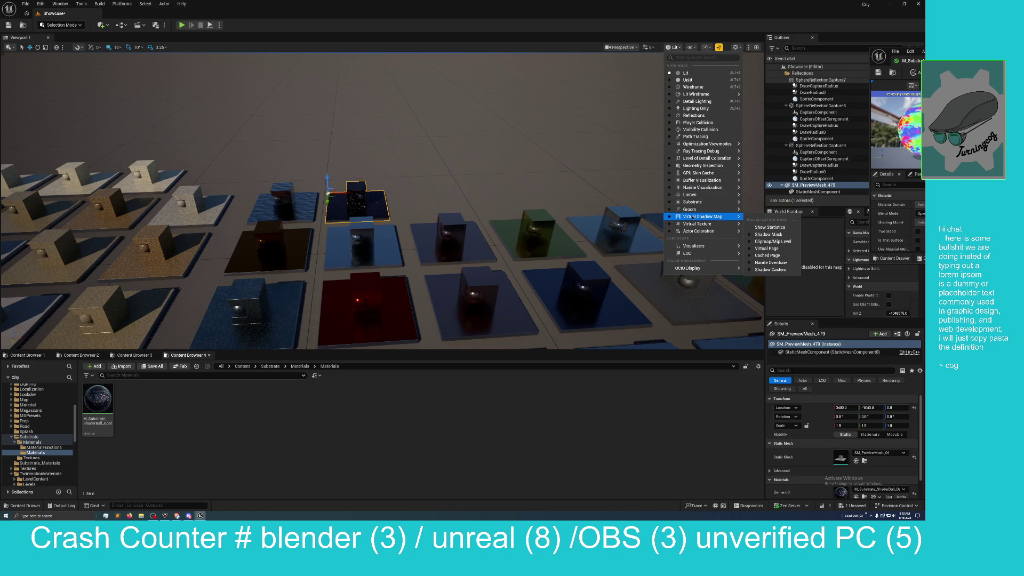
{"action": "mouse_move", "coordinate": [692, 224]}
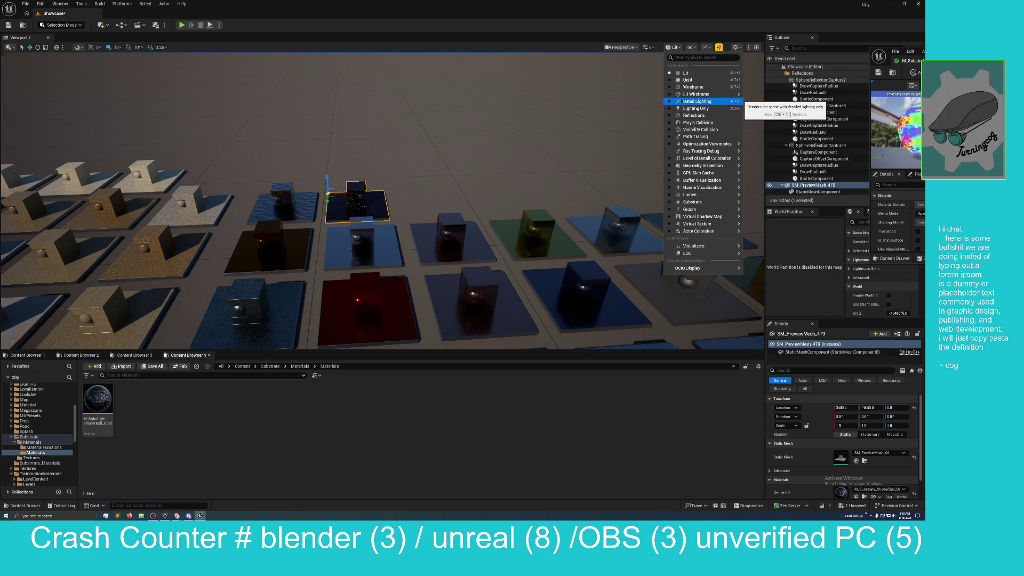
{"action": "mouse_move", "coordinate": [694, 95]}
{"action": "mouse_move", "coordinate": [696, 175]}
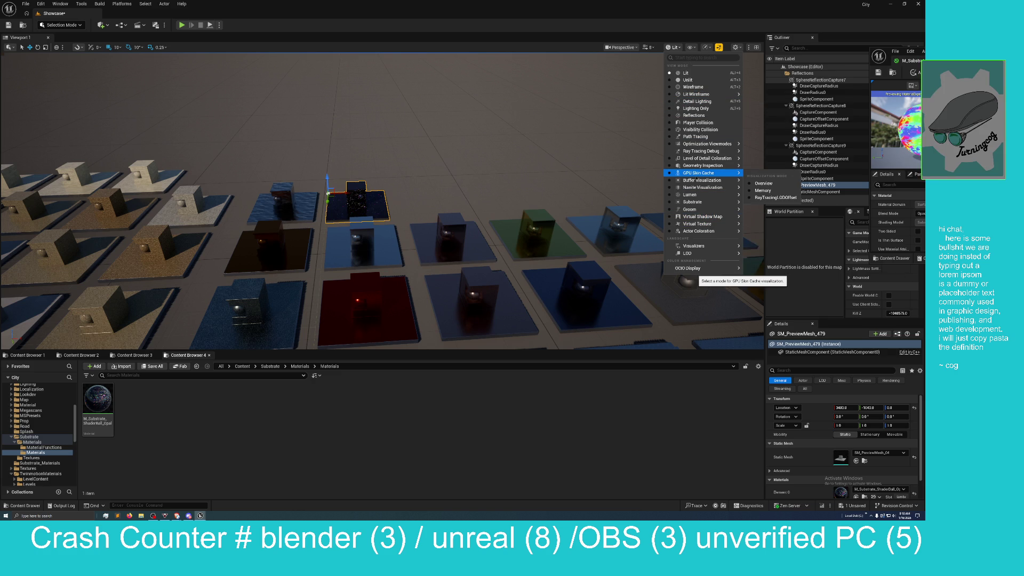
{"action": "mouse_move", "coordinate": [704, 144]}
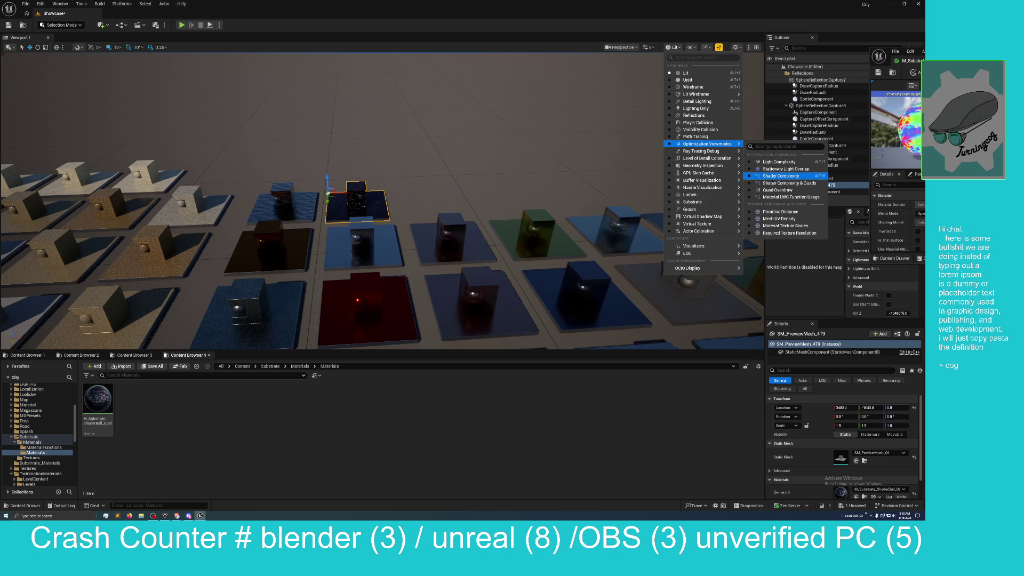
- Switch the viewport to Shader Complexity and orbit to look down over the tile grid
{"action": "left_click", "coordinate": [782, 176]}
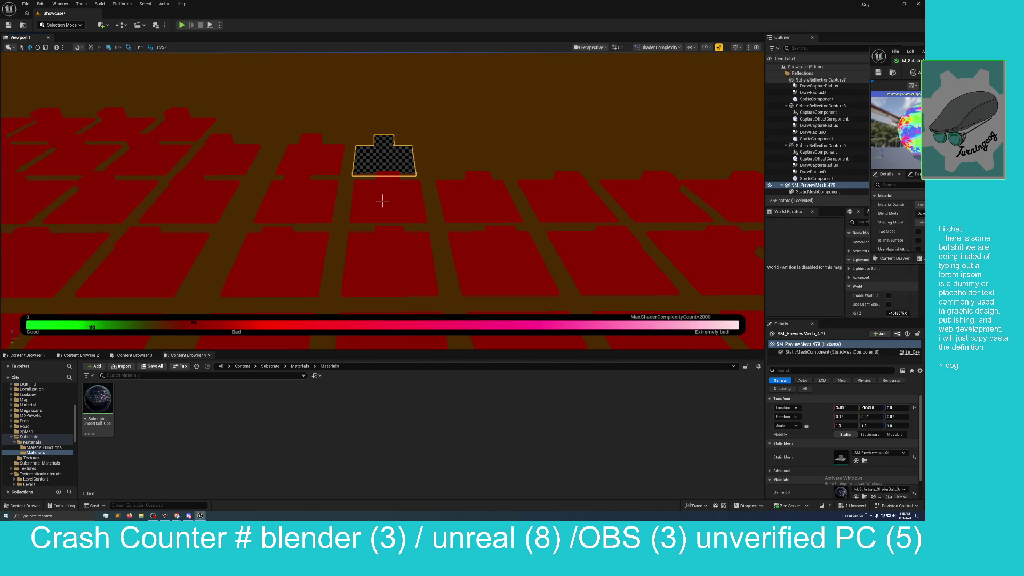
{"action": "left_click_drag", "start_coordinate": [382, 201], "coordinate": [383, 201]}
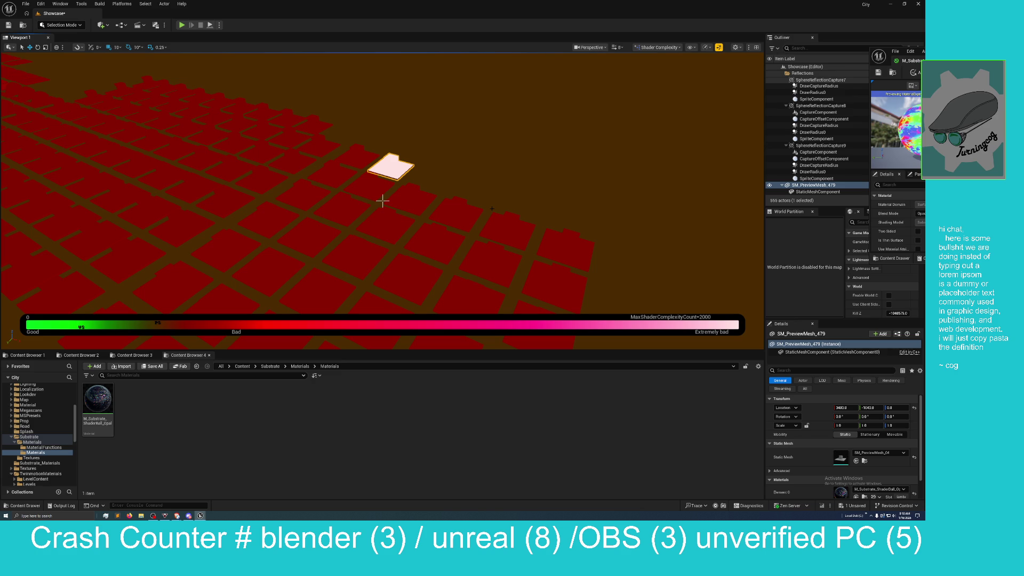
{"action": "left_click", "coordinate": [653, 48]}
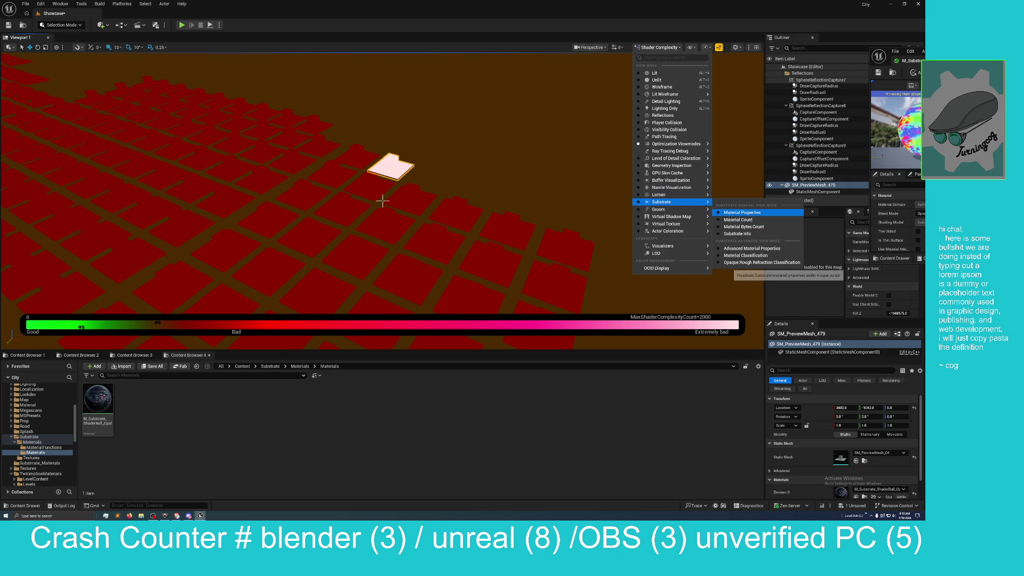
- Use the Substrate Material Properties view and zoom in on the selected dark glittery preview mesh
{"action": "key", "text": "Escape"}
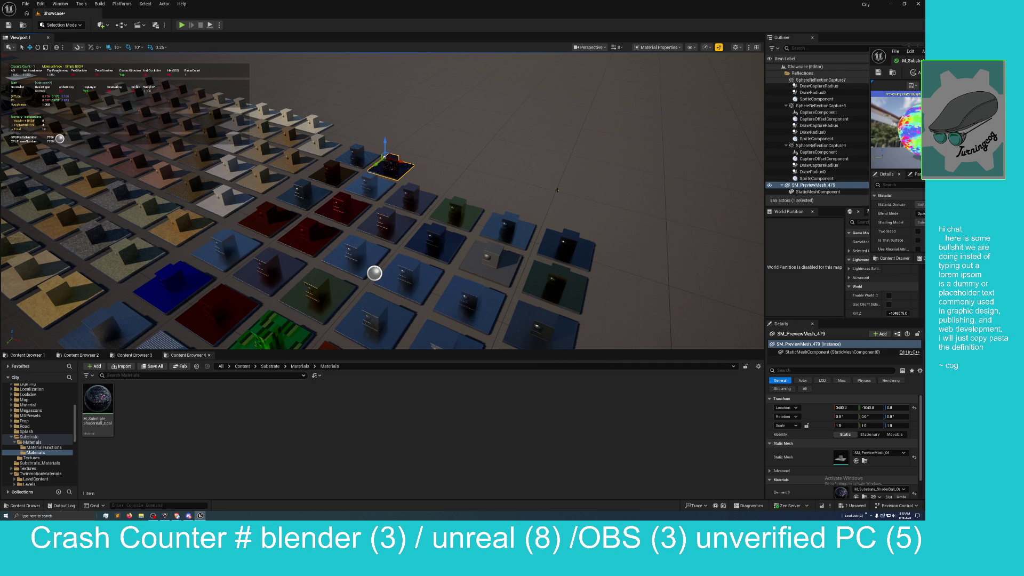
{"action": "scroll", "coordinate": [531, 186], "scroll_direction": "up", "scroll_amount": 5}
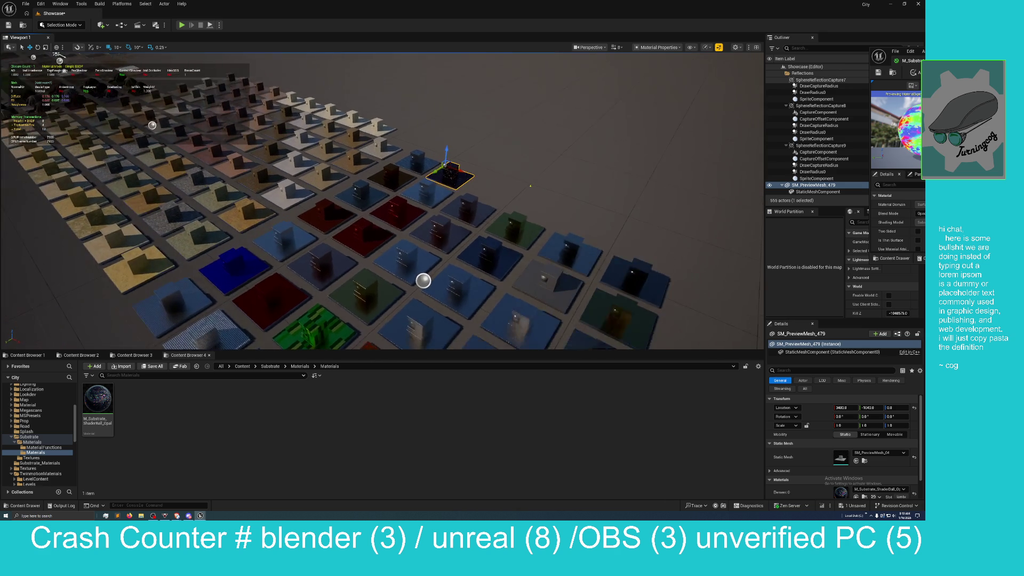
{"action": "scroll", "coordinate": [531, 185], "scroll_direction": "up", "scroll_amount": 3}
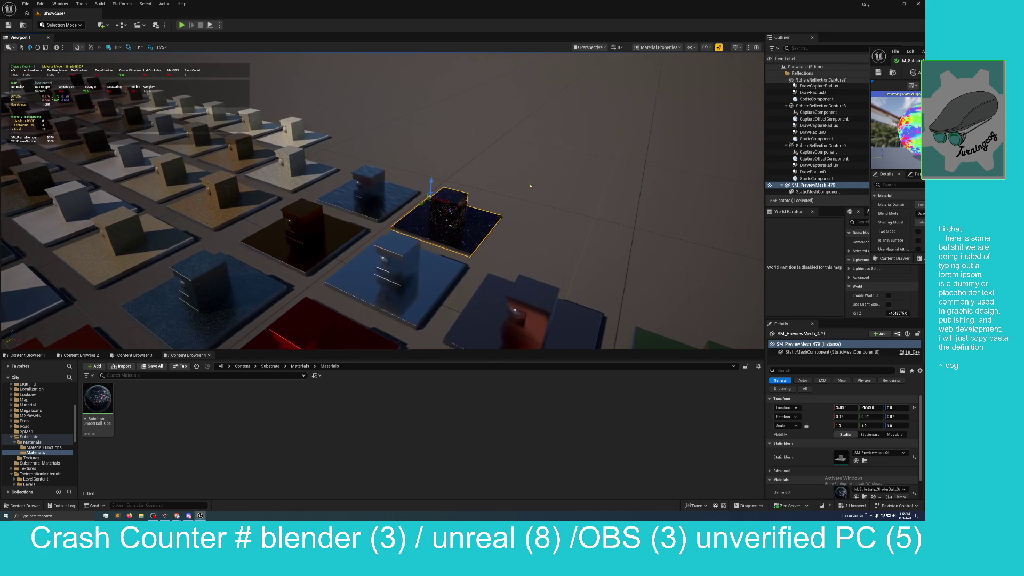
{"action": "scroll", "coordinate": [531, 186], "scroll_direction": "down", "scroll_amount": 4}
{"action": "scroll", "coordinate": [531, 186], "scroll_direction": "up", "scroll_amount": 5}
{"action": "scroll", "coordinate": [530, 186], "scroll_direction": "down", "scroll_amount": 3}
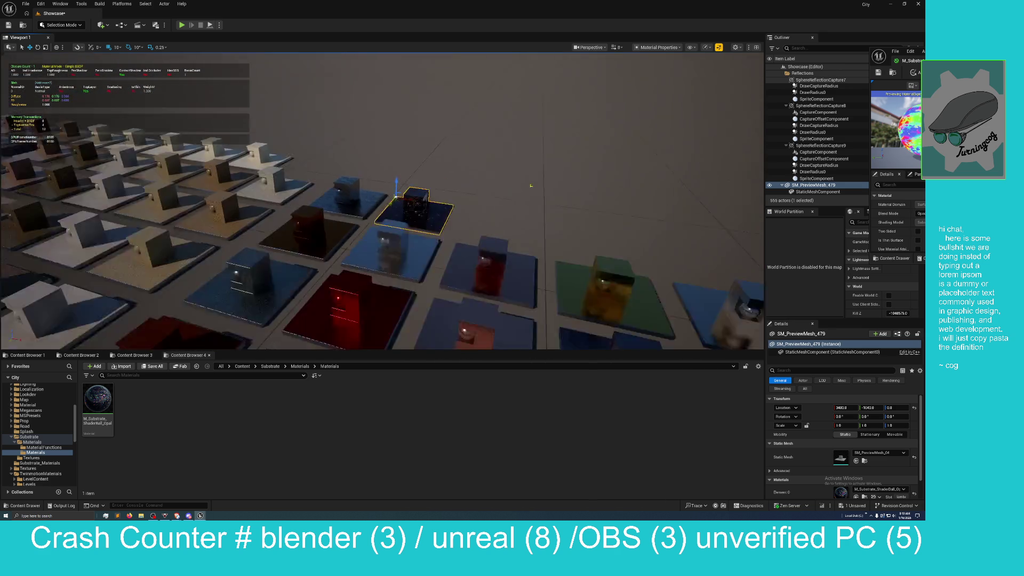
{"action": "scroll", "coordinate": [531, 186], "scroll_direction": "up", "scroll_amount": 4}
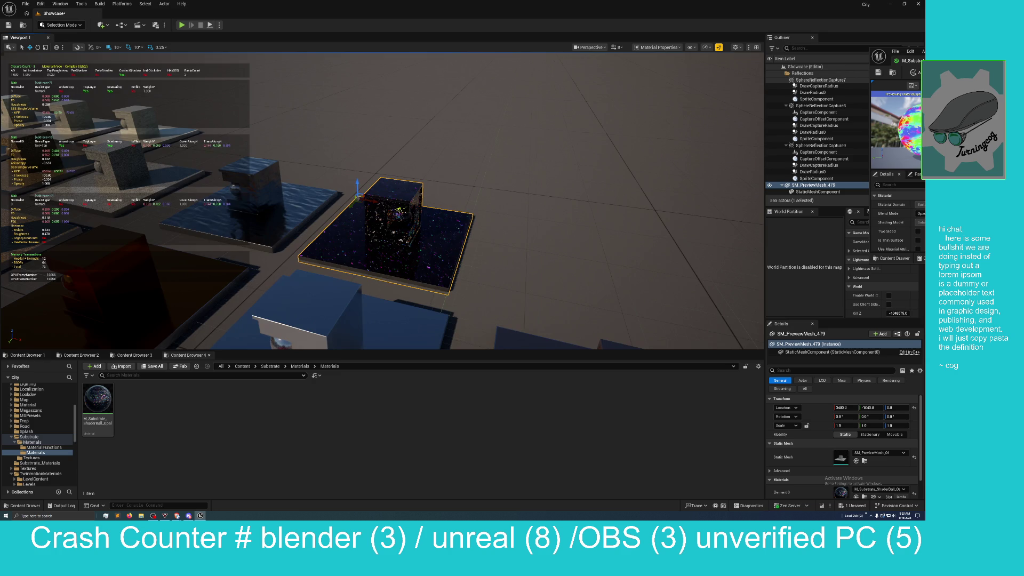
- Select and focus SM_PreviewMesh_337, then move the M_Substrate_ShaderBall_Opal graph window over the level
{"action": "key", "text": "1"}
{"action": "left_click", "coordinate": [412, 206]}
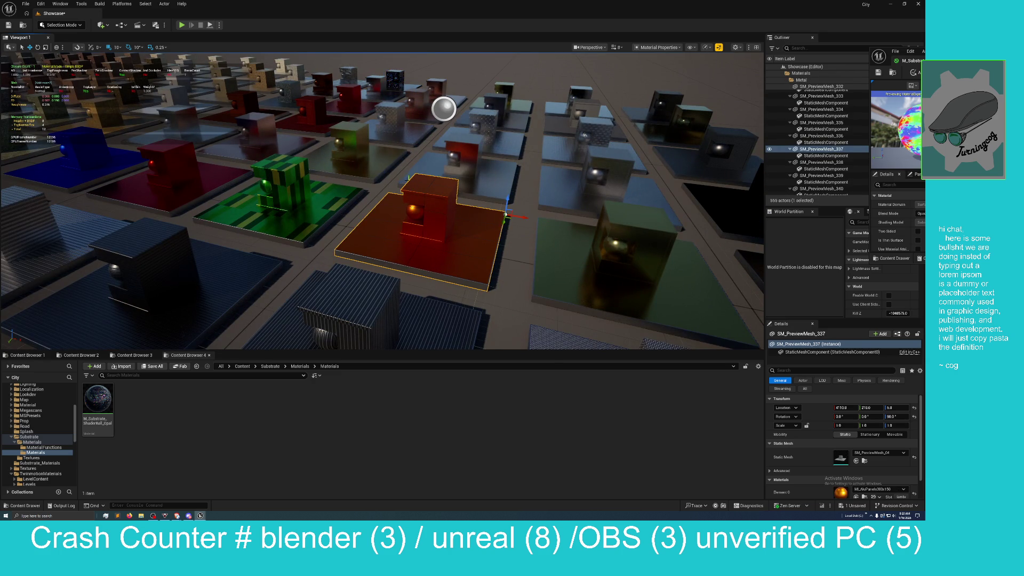
{"action": "left_click_drag", "start_coordinate": [411, 139], "coordinate": [410, 140]}
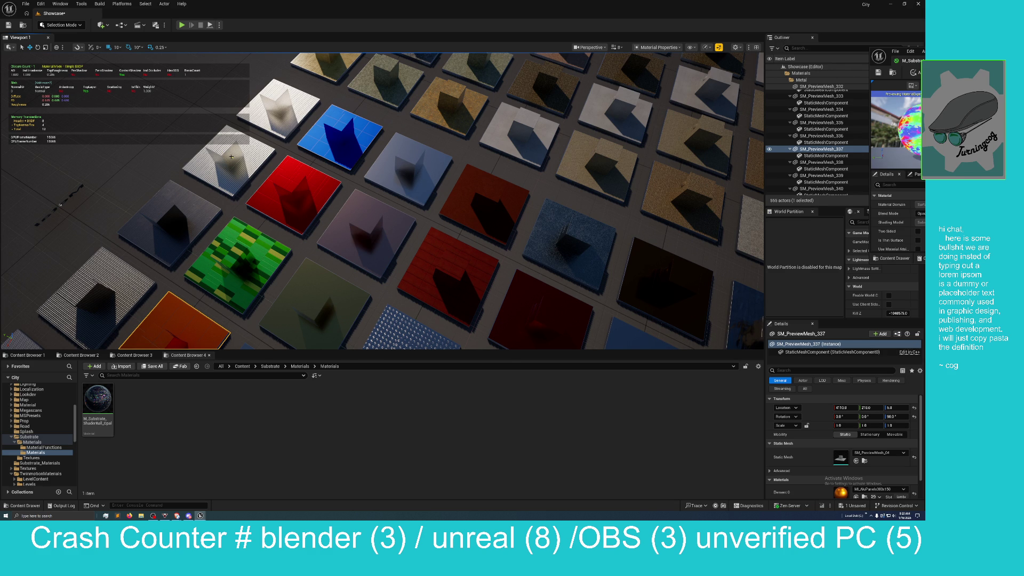
{"action": "key", "text": "f"}
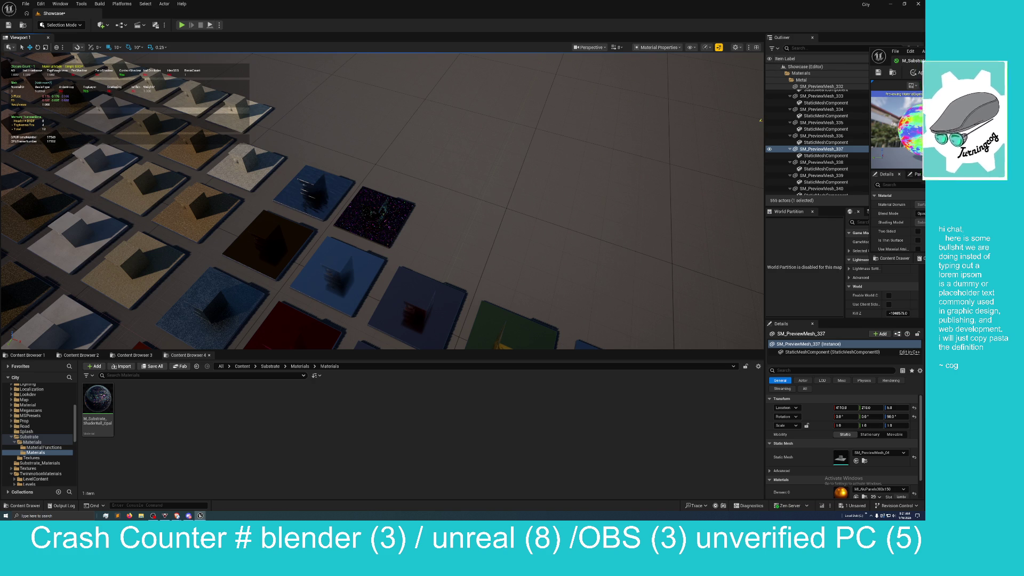
{"action": "left_click_drag", "start_coordinate": [1015, 61], "coordinate": [271, 210]}
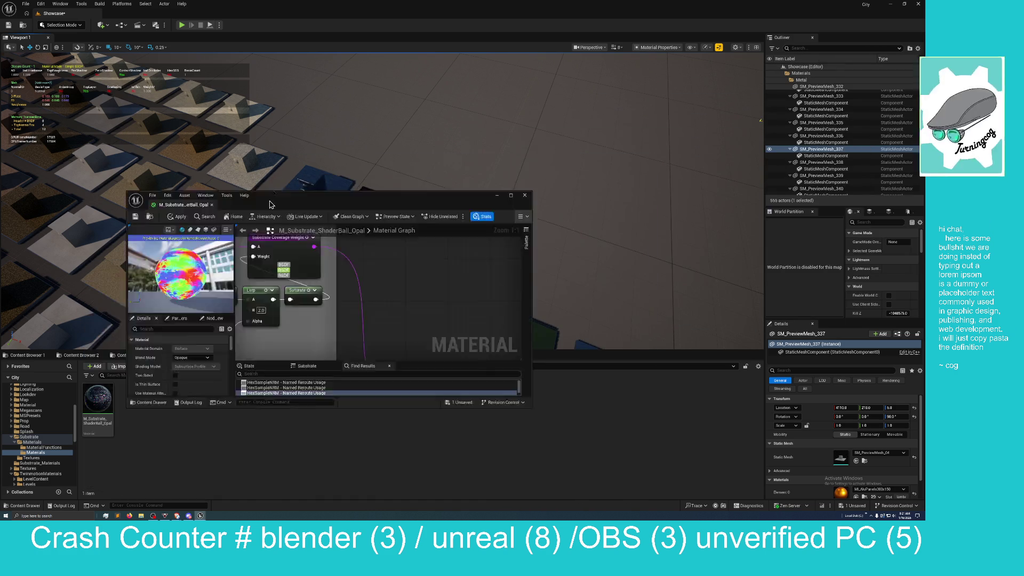
- Move the material editor aside and switch the level viewport back to Lit
{"action": "double_click", "coordinate": [271, 210]}
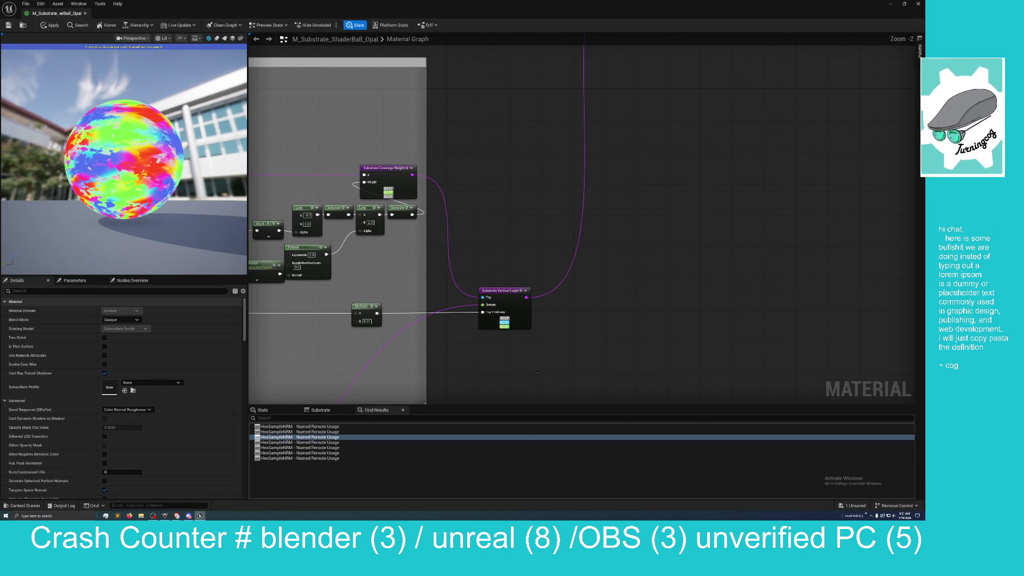
{"action": "mouse_move", "coordinate": [490, 10]}
{"action": "left_mouse_down"}
{"action": "mouse_move", "coordinate": [490, 61]}
{"action": "mouse_move", "coordinate": [823, 160]}
{"action": "mouse_move", "coordinate": [925, 160]}
{"action": "left_mouse_up"}
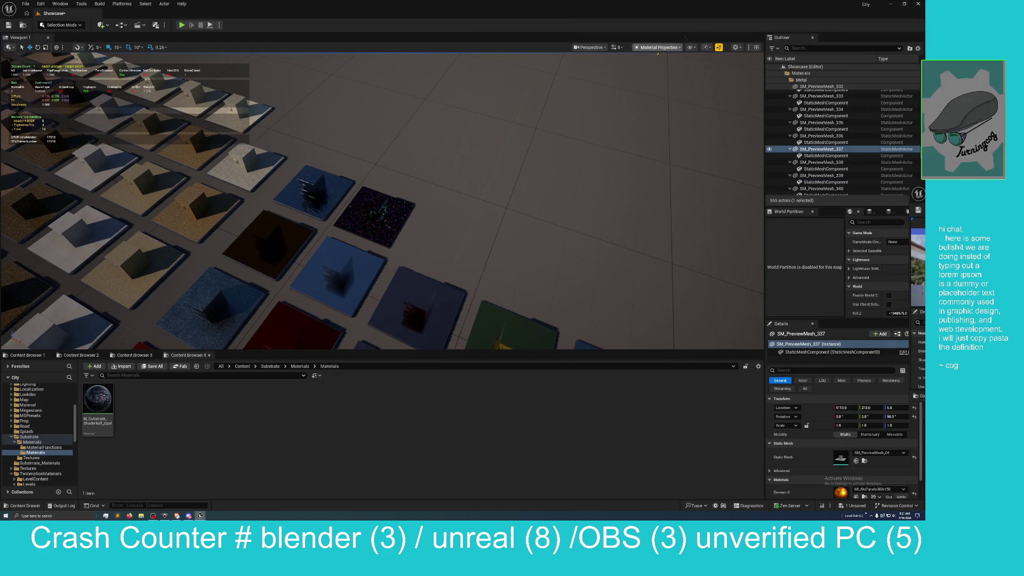
{"action": "left_click", "coordinate": [648, 47]}
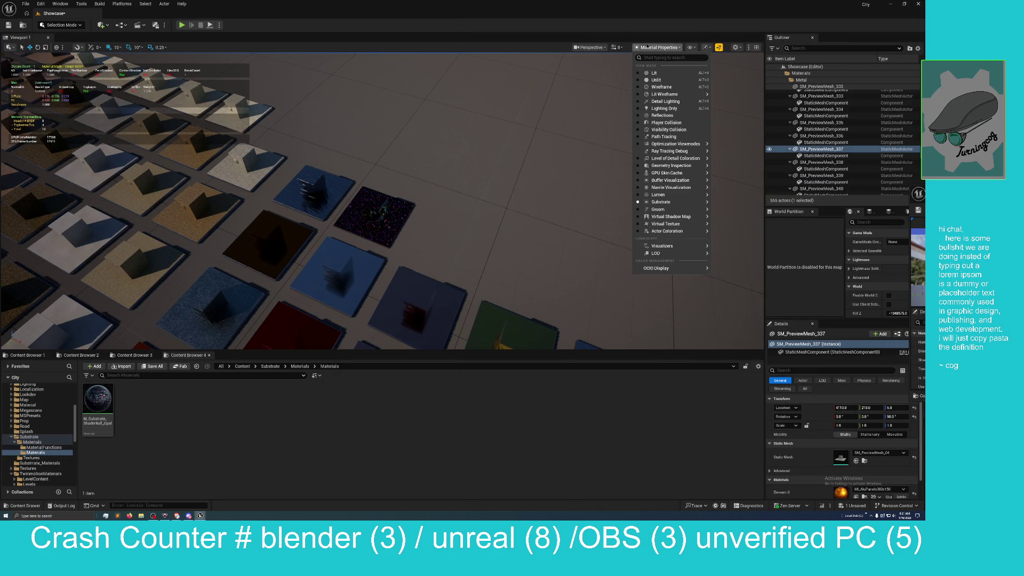
{"action": "left_click", "coordinate": [654, 73]}
- Open M_Substrate_ShaderBall_Opal and navigate its graph to the 04b - POM Coords group
{"action": "double_click", "coordinate": [97, 399]}
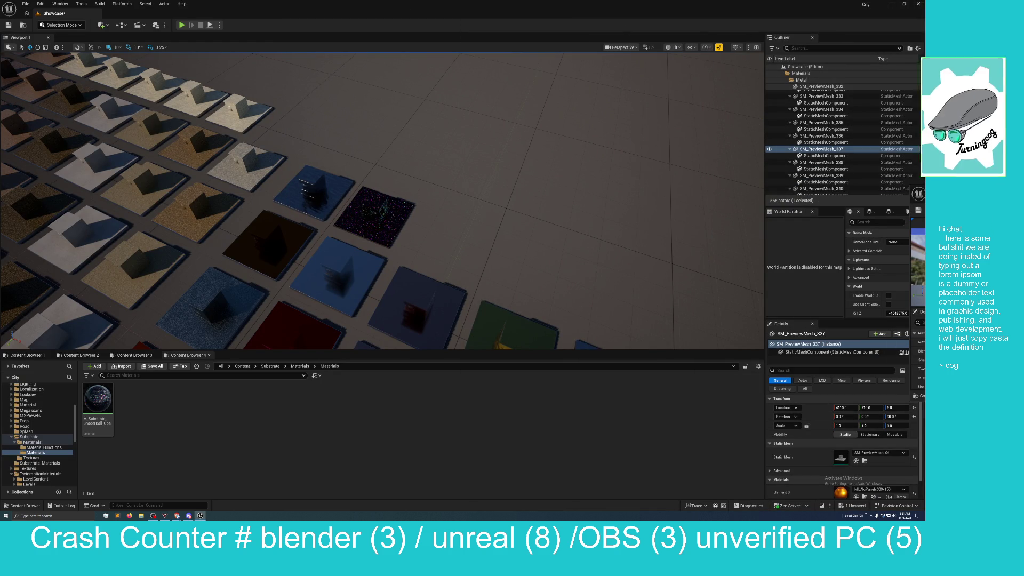
{"action": "scroll", "coordinate": [505, 243], "scroll_direction": "down", "scroll_amount": 5}
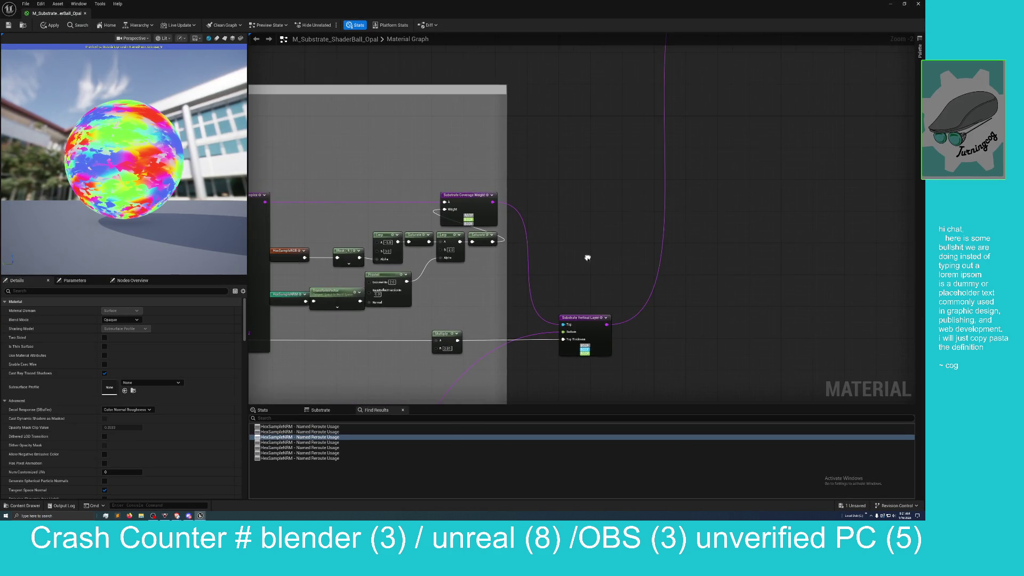
{"action": "left_click_drag", "start_coordinate": [694, 247], "coordinate": [839, 261]}
{"action": "scroll", "coordinate": [527, 284], "scroll_direction": "up", "scroll_amount": 2}
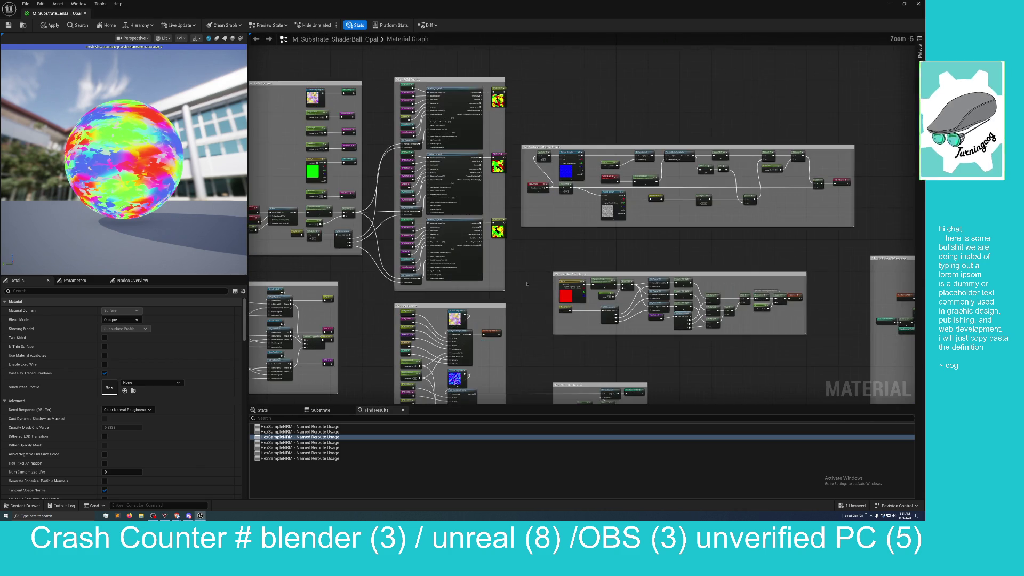
{"action": "scroll", "coordinate": [577, 342], "scroll_direction": "up", "scroll_amount": 2}
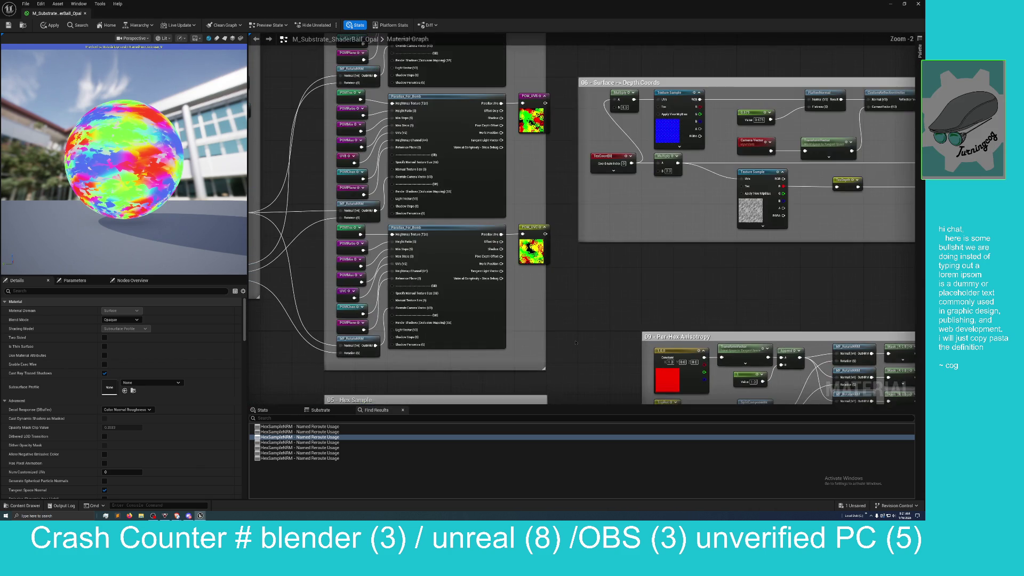
{"action": "scroll", "coordinate": [622, 344], "scroll_direction": "up", "scroll_amount": 1}
{"action": "left_click_drag", "start_coordinate": [410, 56], "coordinate": [426, 168]}
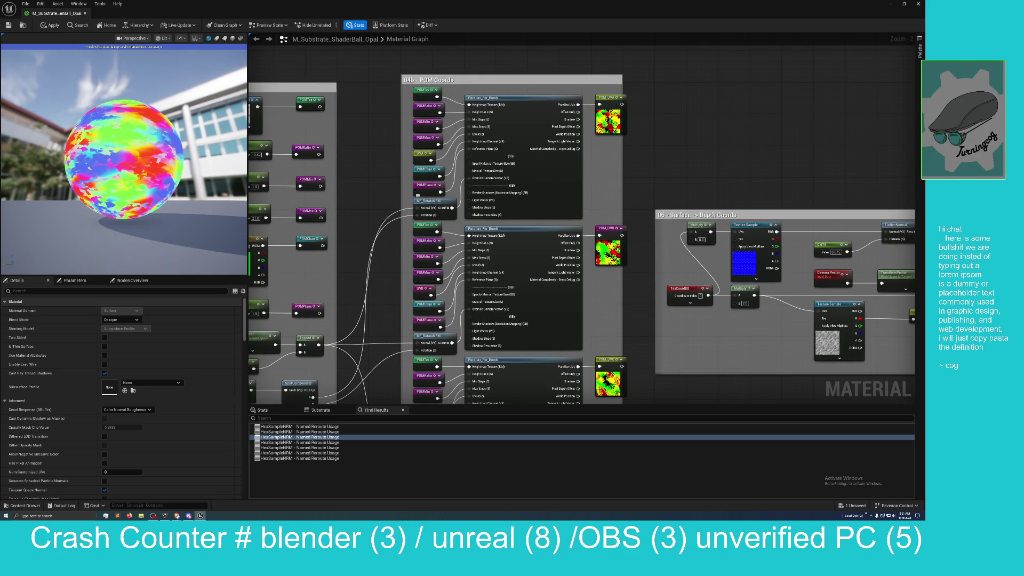
{"action": "mouse_move", "coordinate": [378, 150]}
{"action": "left_mouse_down"}
{"action": "mouse_move", "coordinate": [384, 171]}
{"action": "mouse_move", "coordinate": [366, 257]}
{"action": "mouse_move", "coordinate": [334, 247]}
{"action": "left_mouse_up"}
- Pan across the graph to bring the 04a - Shared POM Controls group into view
{"action": "scroll", "coordinate": [365, 262], "scroll_direction": "up", "scroll_amount": 1}
{"action": "scroll", "coordinate": [366, 262], "scroll_direction": "up", "scroll_amount": 1}
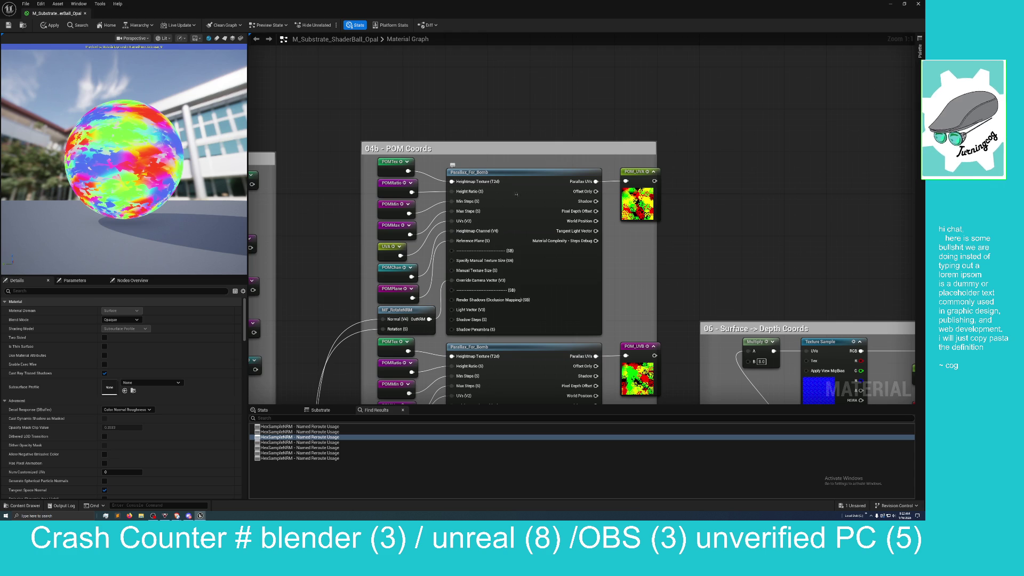
{"action": "mouse_move", "coordinate": [498, 191]}
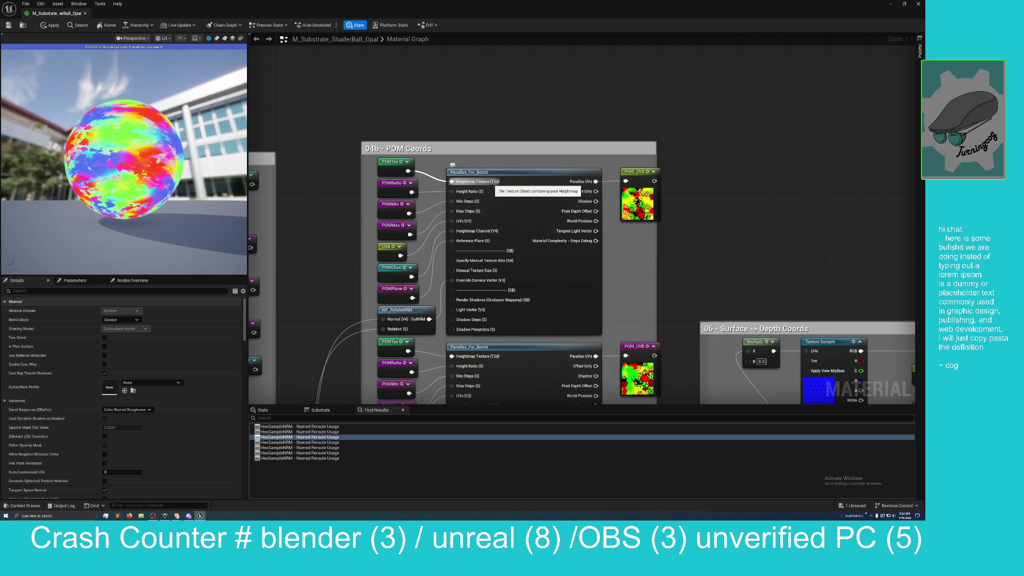
{"action": "scroll", "coordinate": [376, 206], "scroll_direction": "down", "scroll_amount": 6}
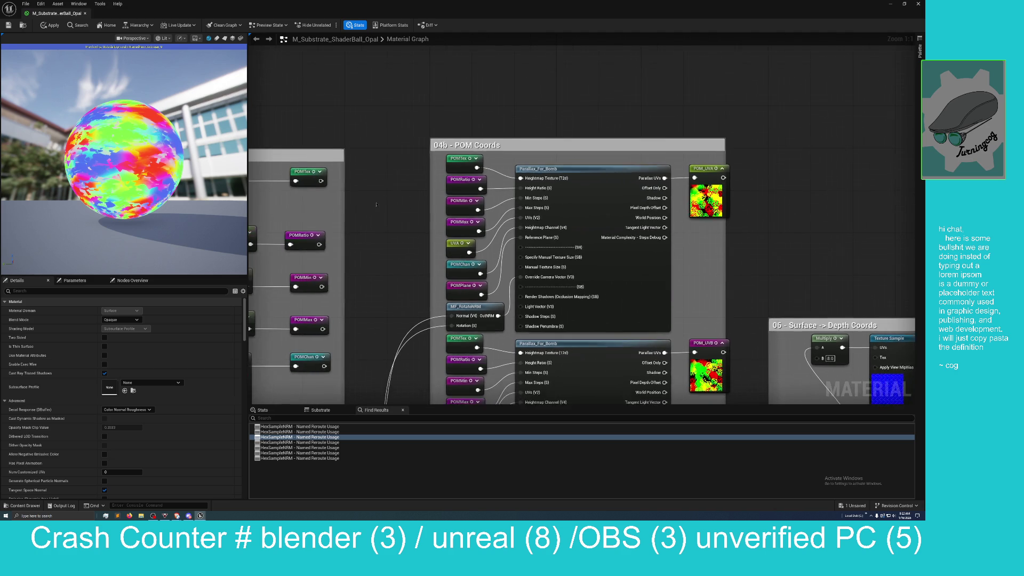
{"action": "mouse_move", "coordinate": [376, 206]}
{"action": "left_mouse_down"}
{"action": "mouse_move", "coordinate": [457, 183]}
{"action": "mouse_move", "coordinate": [545, 224]}
{"action": "left_mouse_up"}
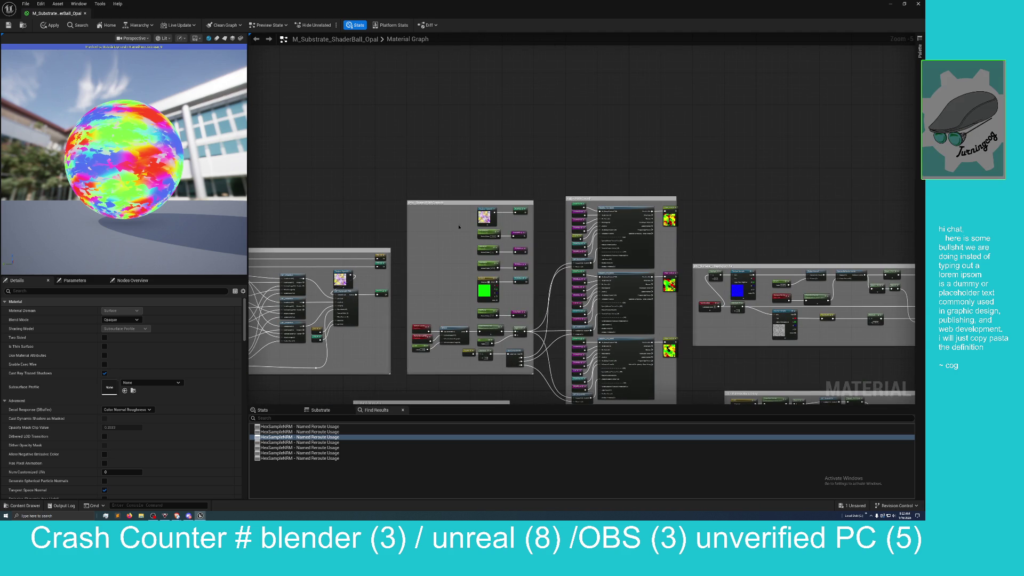
{"action": "scroll", "coordinate": [433, 231], "scroll_direction": "up", "scroll_amount": 3}
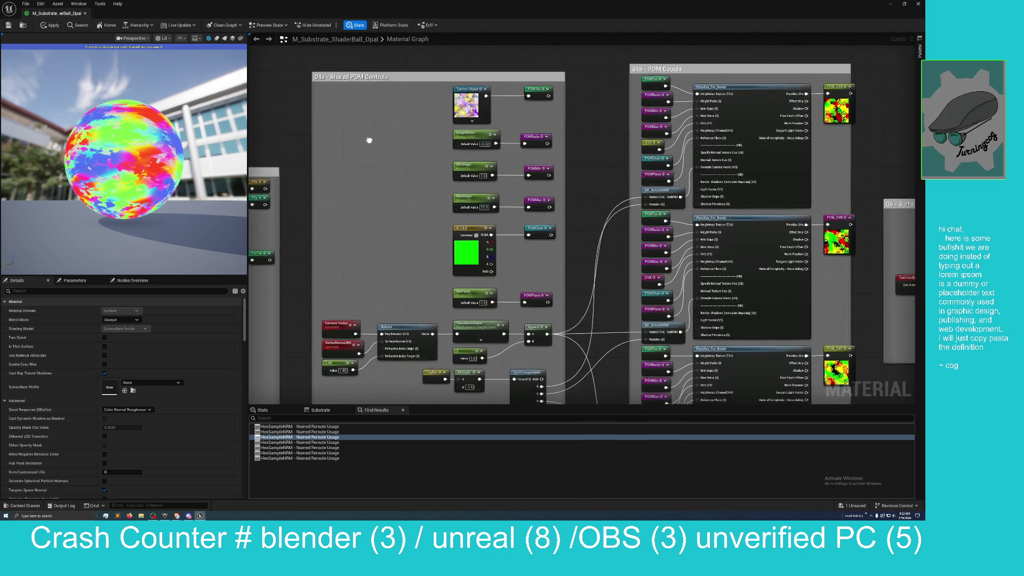
{"action": "left_click_drag", "start_coordinate": [356, 88], "coordinate": [355, 117]}
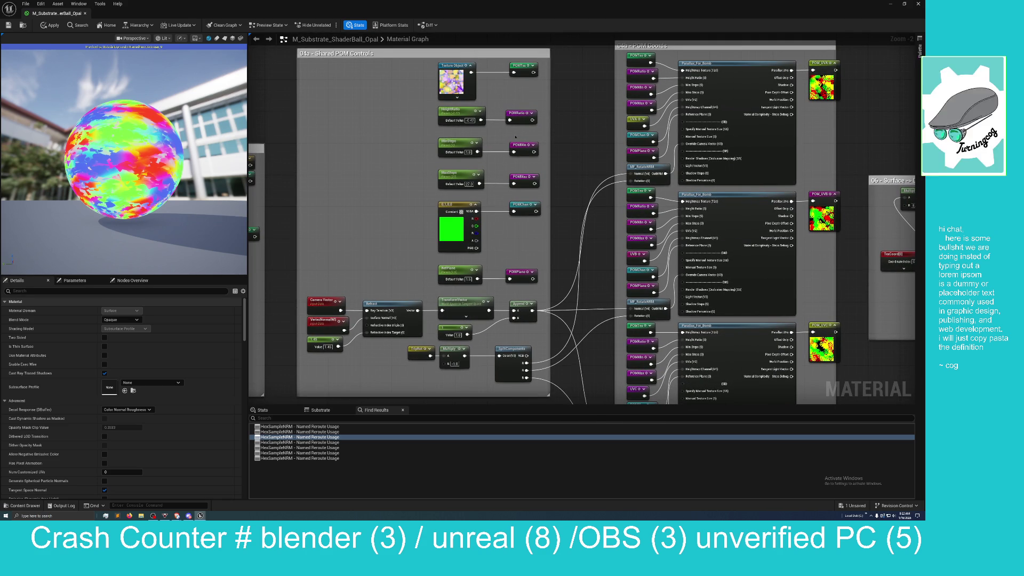
- Find all usages of the POMRatio named reroute and jump to each Find Results entry
{"action": "right_click", "coordinate": [519, 115]}
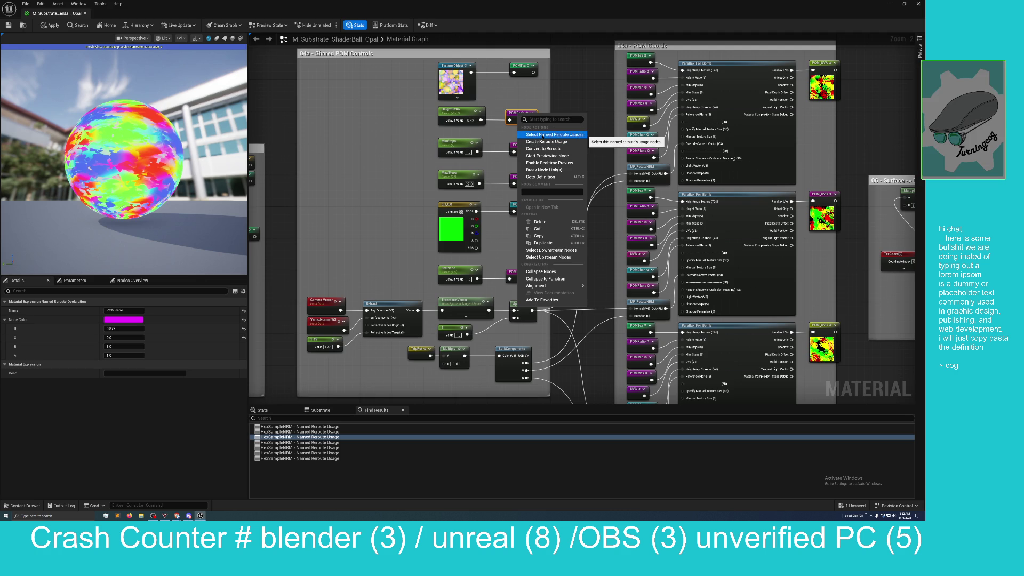
{"action": "left_click", "coordinate": [542, 136]}
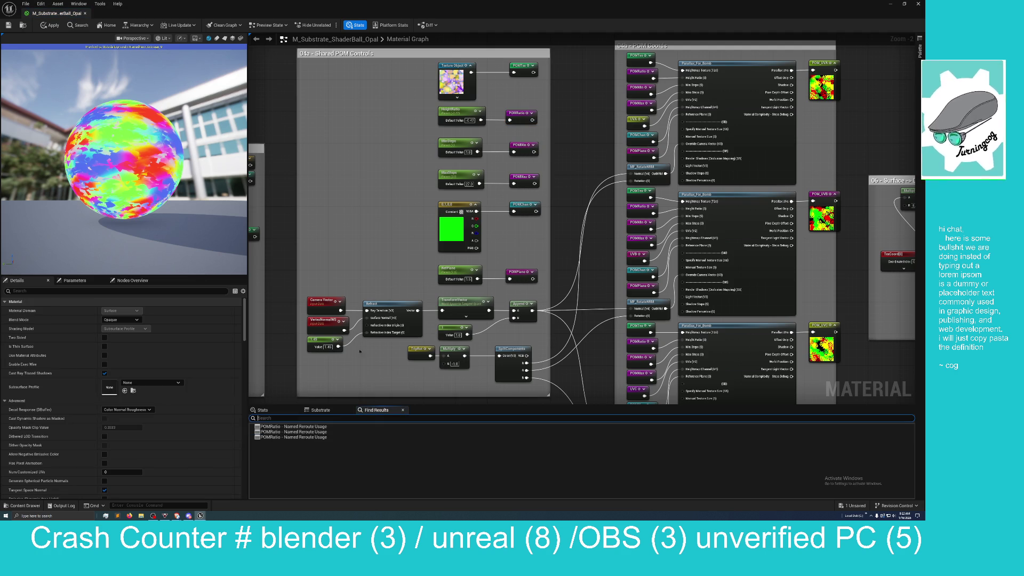
{"action": "left_click", "coordinate": [299, 432]}
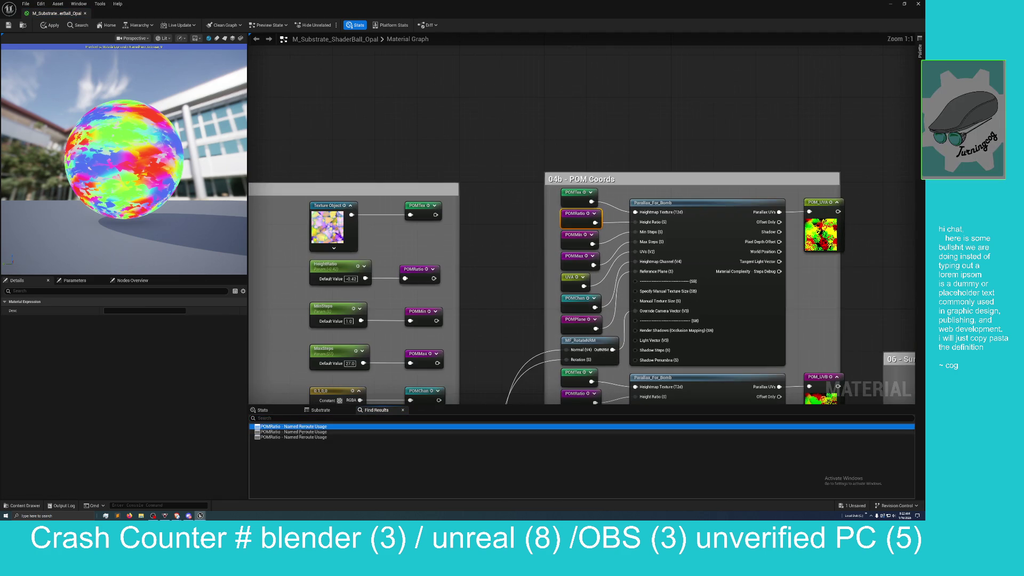
{"action": "left_click", "coordinate": [294, 437]}
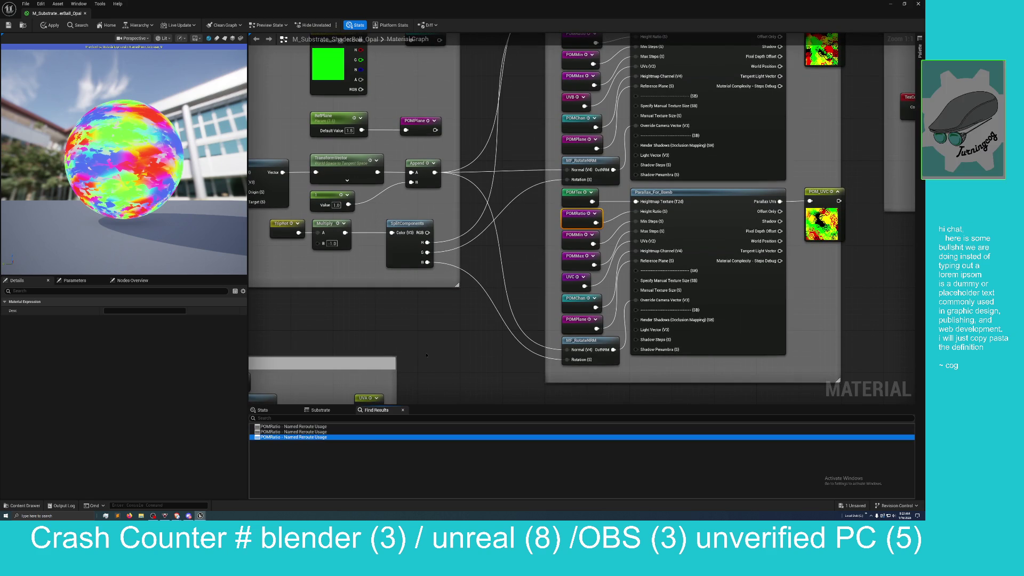
- Pan to the Append and POMPlane nodes and inspect their options without making changes
{"action": "left_click_drag", "start_coordinate": [428, 350], "coordinate": [442, 367]}
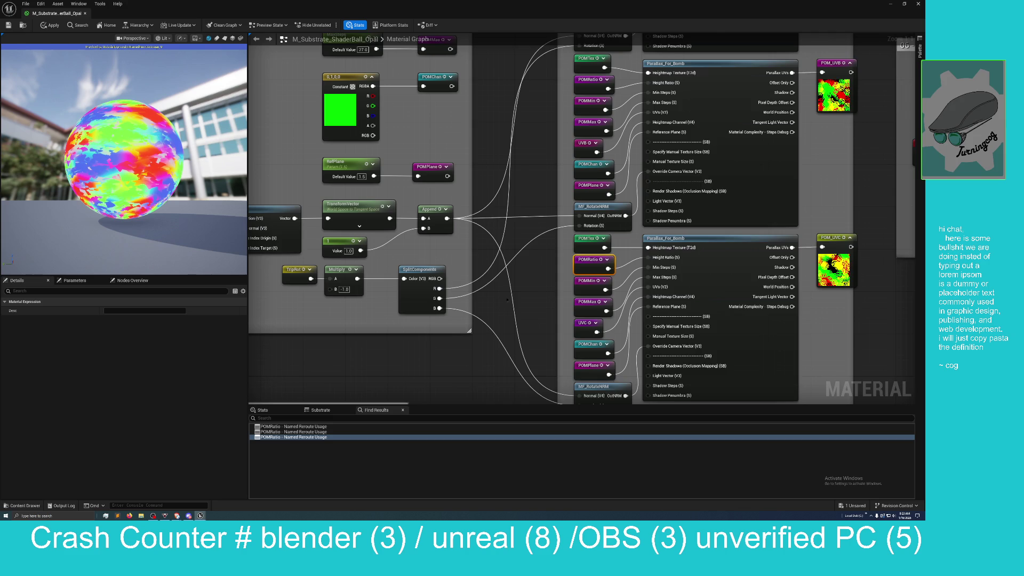
{"action": "left_click_drag", "start_coordinate": [507, 299], "coordinate": [512, 315]}
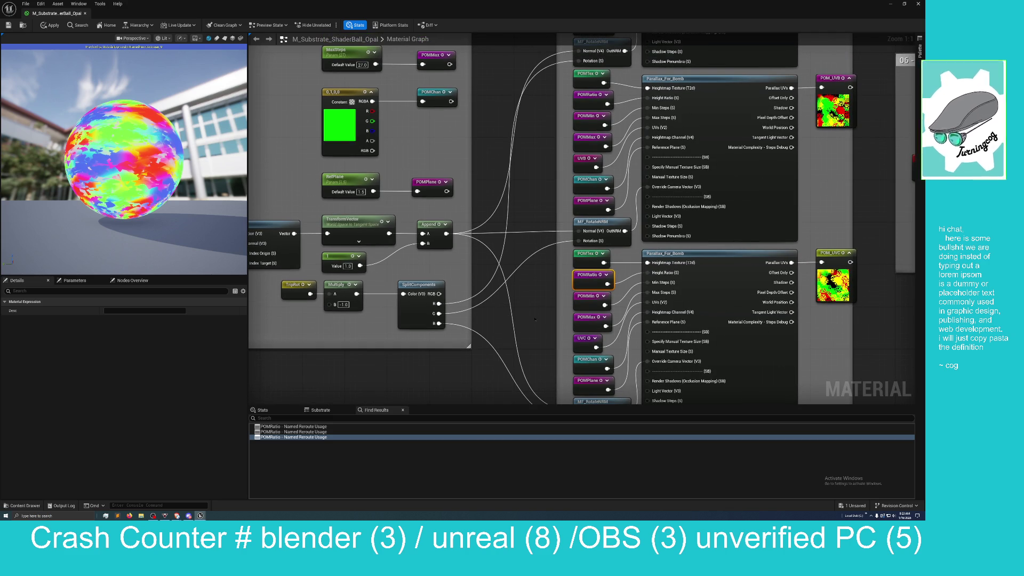
{"action": "left_click_drag", "start_coordinate": [507, 241], "coordinate": [514, 267]}
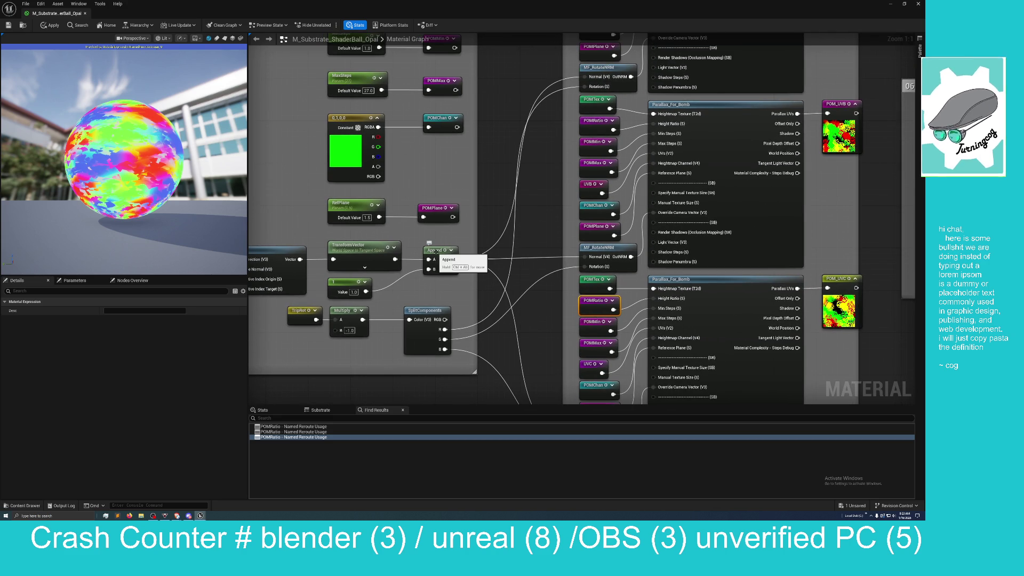
{"action": "right_click", "coordinate": [436, 254]}
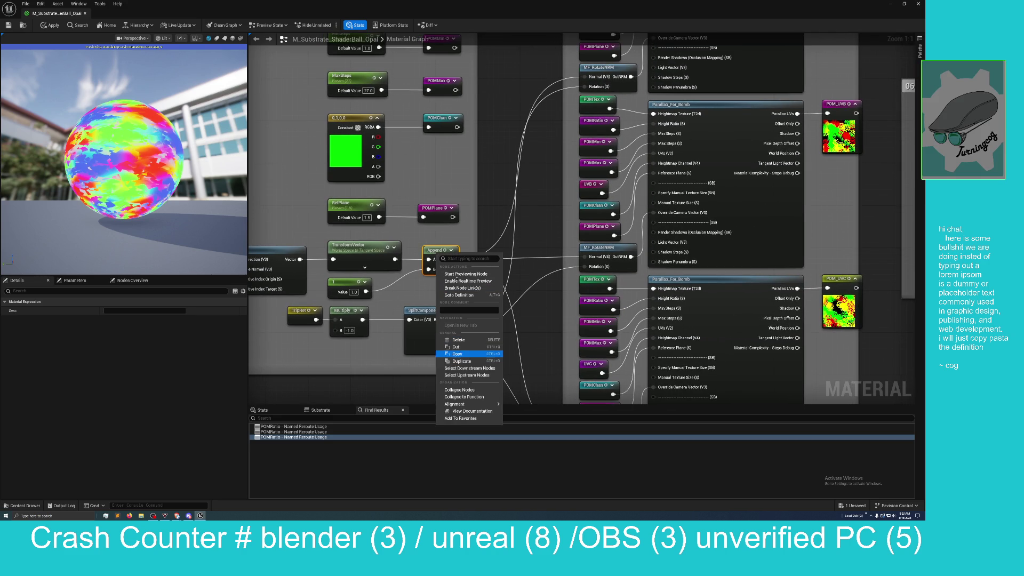
{"action": "left_click", "coordinate": [457, 353]}
{"action": "right_click", "coordinate": [479, 174]}
{"action": "right_click", "coordinate": [437, 208]}
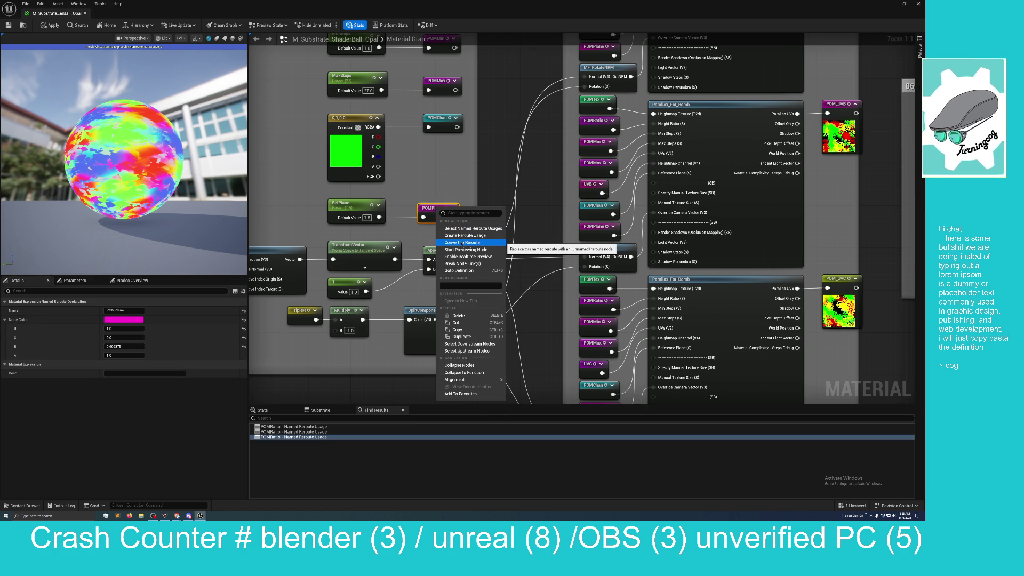
{"action": "left_click", "coordinate": [526, 224]}
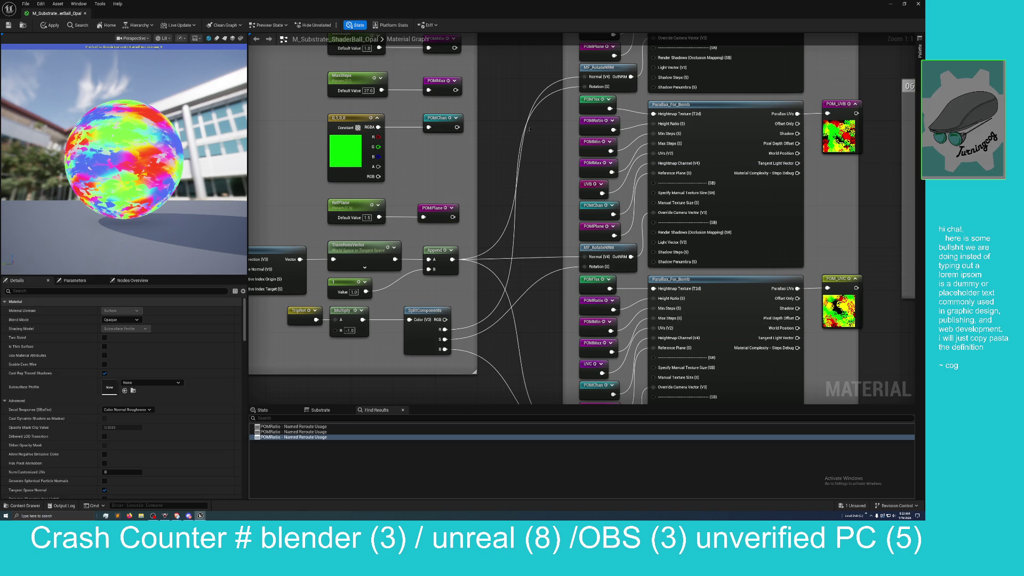
- Zoom out over the POM groups, then zoom in on the Substrate Vertical Layer node's Top, Bottom, Top Thickness inputs
{"action": "scroll", "coordinate": [511, 202], "scroll_direction": "down", "scroll_amount": 3}
{"action": "mouse_move", "coordinate": [750, 337]}
{"action": "left_mouse_down"}
{"action": "mouse_move", "coordinate": [800, 338]}
{"action": "mouse_move", "coordinate": [446, 343]}
{"action": "mouse_move", "coordinate": [587, 382]}
{"action": "mouse_move", "coordinate": [727, 375]}
{"action": "mouse_move", "coordinate": [467, 194]}
{"action": "mouse_move", "coordinate": [483, 231]}
{"action": "mouse_move", "coordinate": [536, 259]}
{"action": "mouse_move", "coordinate": [556, 208]}
{"action": "mouse_move", "coordinate": [554, 226]}
{"action": "left_mouse_up"}
{"action": "scroll", "coordinate": [468, 194], "scroll_direction": "down", "scroll_amount": 2}
{"action": "scroll", "coordinate": [536, 260], "scroll_direction": "up", "scroll_amount": 4}
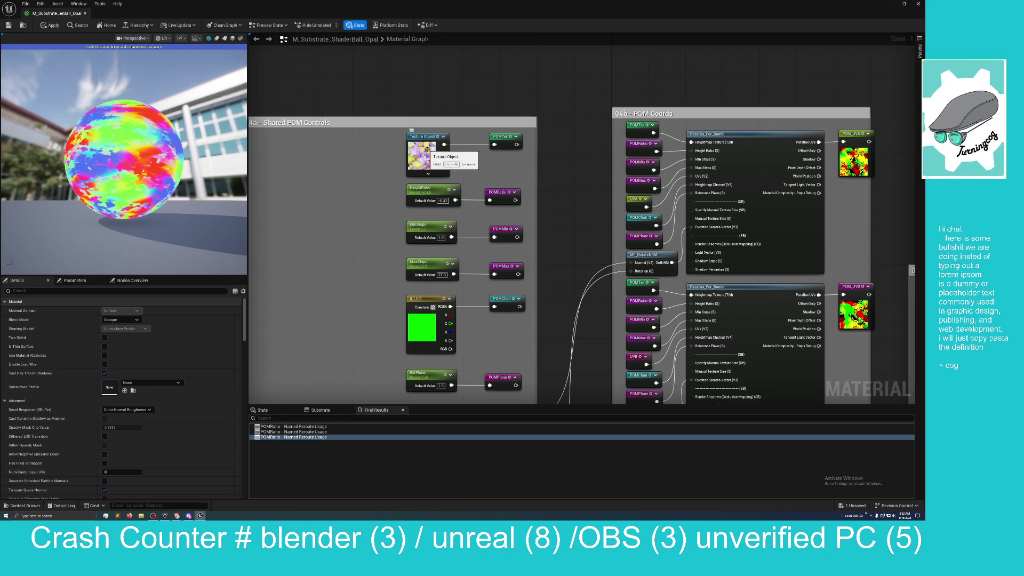
{"action": "scroll", "coordinate": [565, 169], "scroll_direction": "up", "scroll_amount": 1}
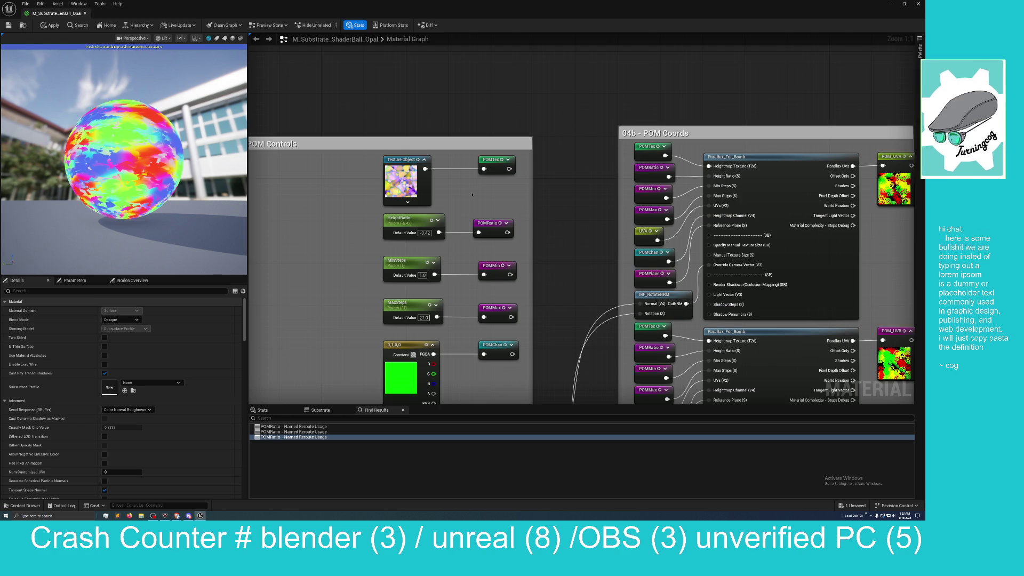
{"action": "scroll", "coordinate": [472, 194], "scroll_direction": "down", "scroll_amount": 1}
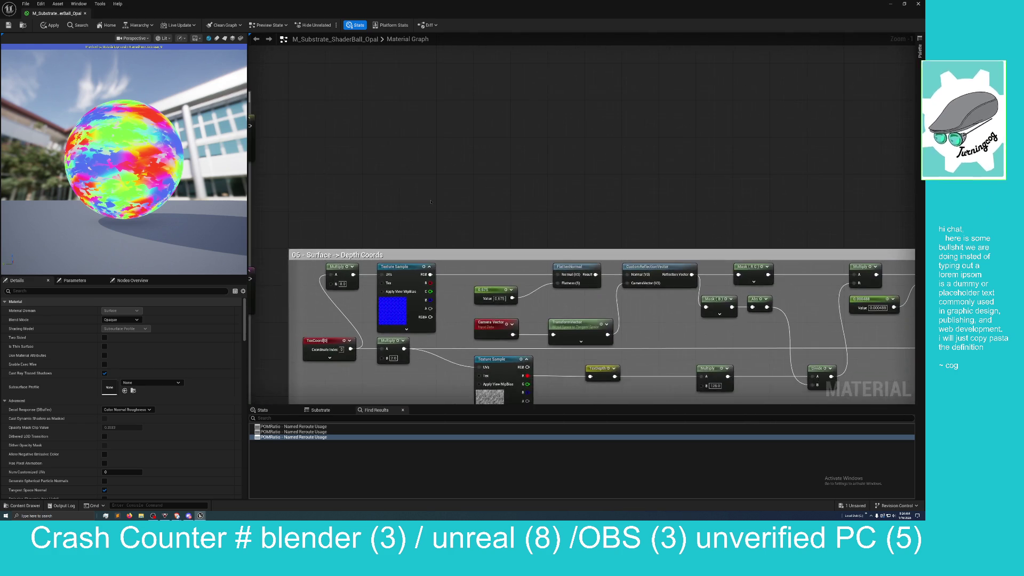
{"action": "scroll", "coordinate": [431, 202], "scroll_direction": "down", "scroll_amount": 4}
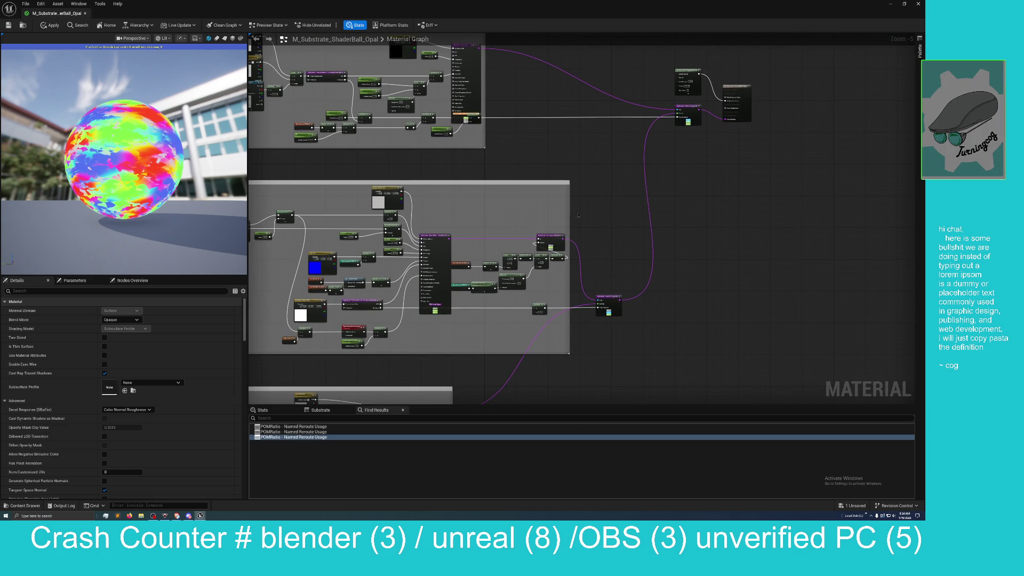
{"action": "scroll", "coordinate": [576, 213], "scroll_direction": "up", "scroll_amount": 5}
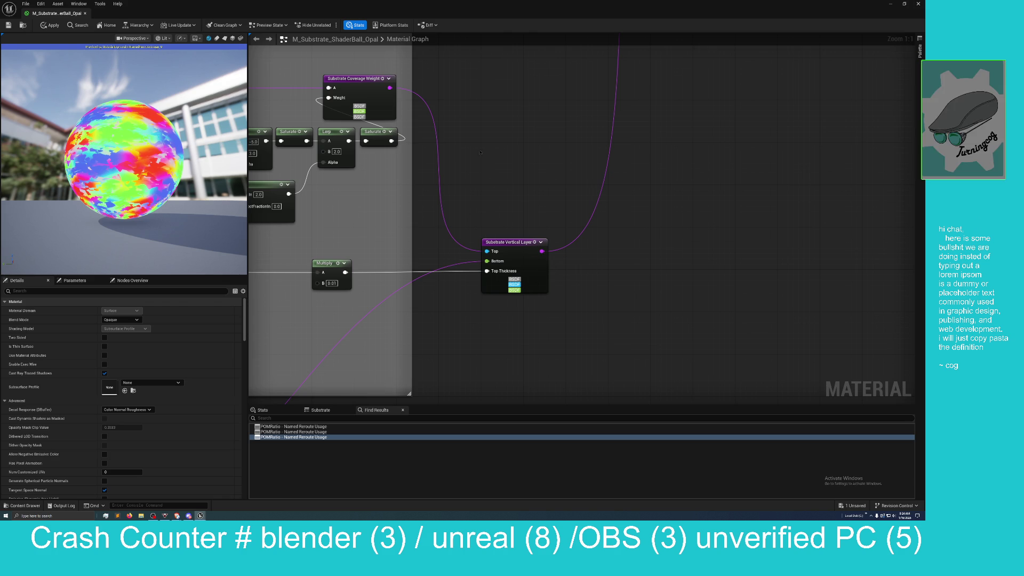
- Pan through the Substrate Coverage Weight and Substrate Slab BSDF nodes to inspect them
{"action": "left_click_drag", "start_coordinate": [498, 153], "coordinate": [585, 320]}
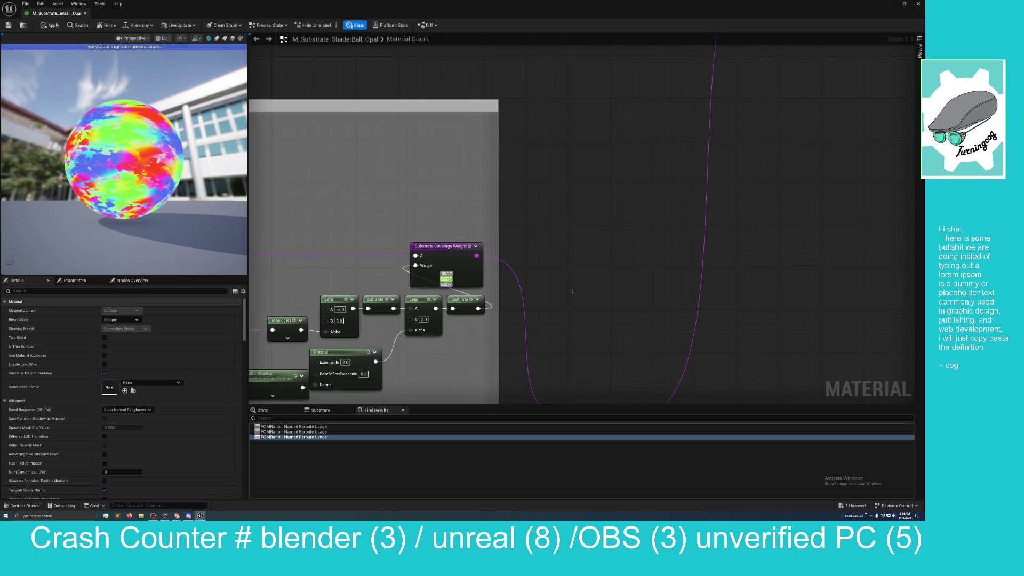
{"action": "mouse_move", "coordinate": [555, 261]}
{"action": "left_mouse_down"}
{"action": "mouse_move", "coordinate": [594, 320]}
{"action": "mouse_move", "coordinate": [594, 281]}
{"action": "mouse_move", "coordinate": [598, 342]}
{"action": "mouse_move", "coordinate": [576, 297]}
{"action": "mouse_move", "coordinate": [588, 328]}
{"action": "mouse_move", "coordinate": [558, 286]}
{"action": "mouse_move", "coordinate": [537, 288]}
{"action": "mouse_move", "coordinate": [572, 361]}
{"action": "mouse_move", "coordinate": [550, 285]}
{"action": "mouse_move", "coordinate": [571, 297]}
{"action": "mouse_move", "coordinate": [562, 308]}
{"action": "mouse_move", "coordinate": [636, 300]}
{"action": "mouse_move", "coordinate": [644, 263]}
{"action": "mouse_move", "coordinate": [601, 233]}
{"action": "mouse_move", "coordinate": [577, 260]}
{"action": "left_mouse_up"}
{"action": "scroll", "coordinate": [576, 297], "scroll_direction": "down", "scroll_amount": 1}
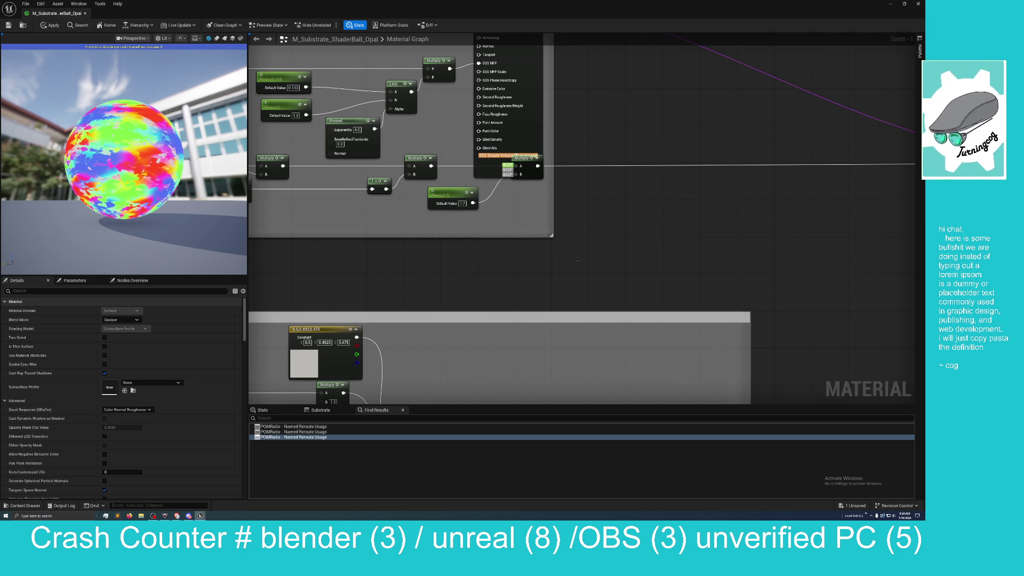
{"action": "mouse_move", "coordinate": [508, 259]}
{"action": "left_mouse_down"}
{"action": "mouse_move", "coordinate": [589, 249]}
{"action": "mouse_move", "coordinate": [622, 210]}
{"action": "mouse_move", "coordinate": [601, 155]}
{"action": "left_mouse_up"}
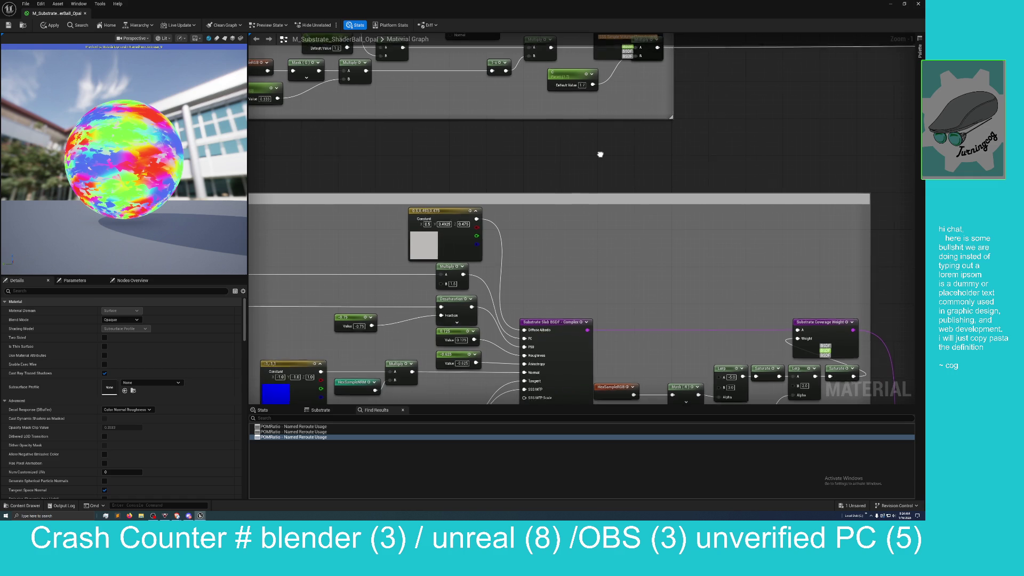
{"action": "left_click_drag", "start_coordinate": [602, 156], "coordinate": [544, 66]}
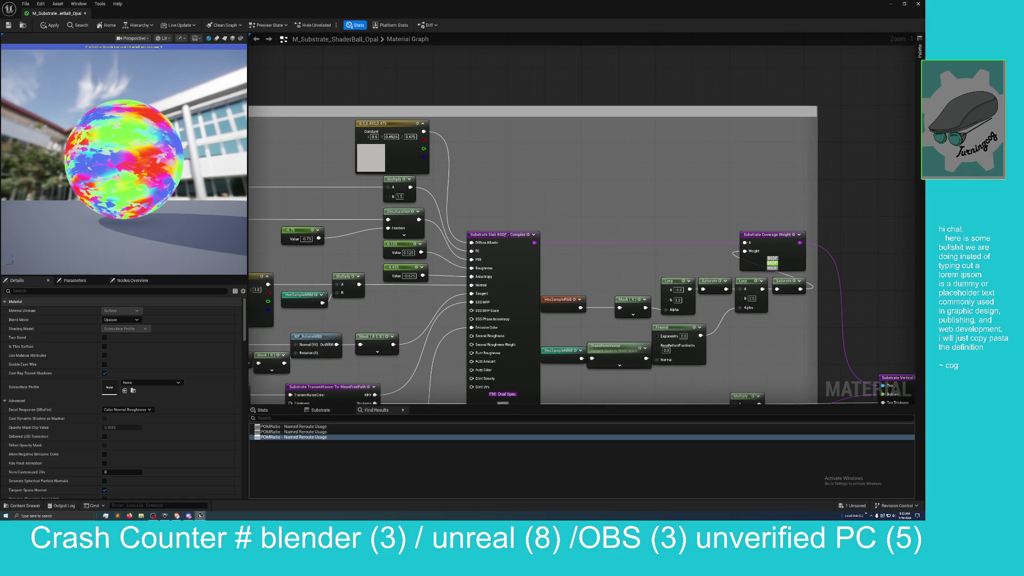
{"action": "mouse_move", "coordinate": [505, 235]}
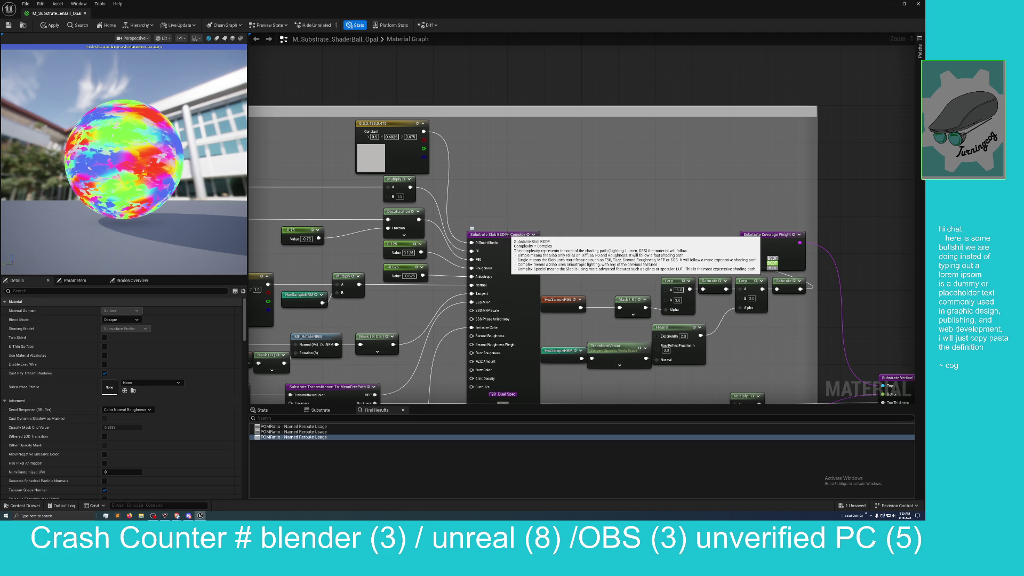
{"action": "left_click_drag", "start_coordinate": [567, 184], "coordinate": [567, 109]}
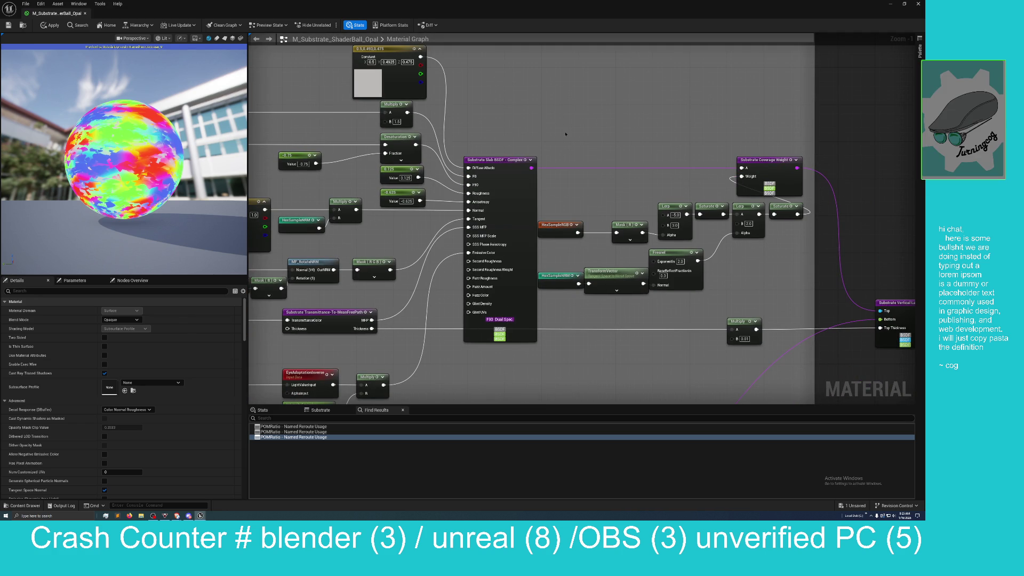
- Zoom out the graph and restore the material editor as a smaller floating window
{"action": "scroll", "coordinate": [626, 101], "scroll_direction": "down", "scroll_amount": 5}
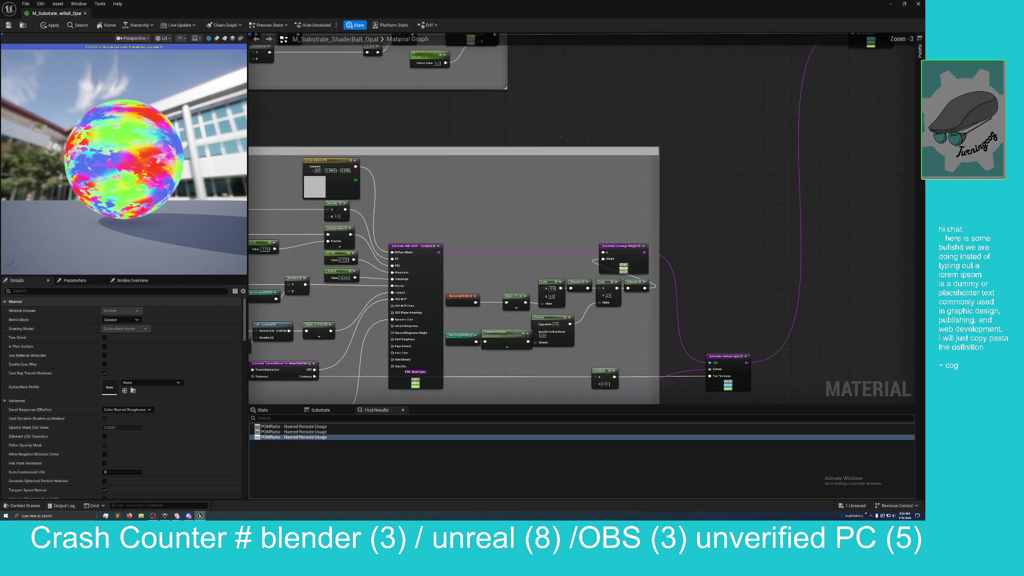
{"action": "left_click_drag", "start_coordinate": [612, 270], "coordinate": [581, 259]}
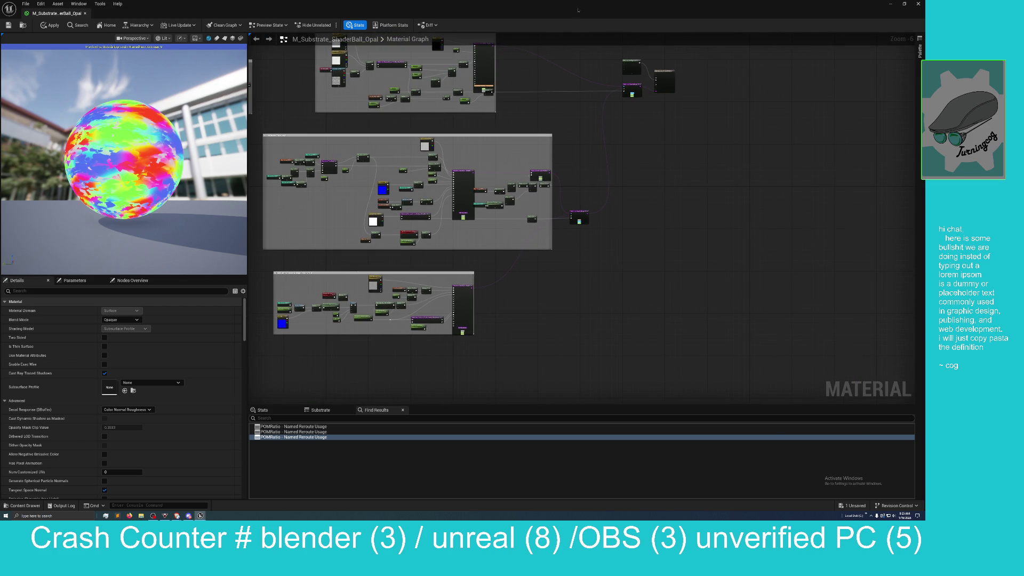
{"action": "left_click_drag", "start_coordinate": [578, 10], "coordinate": [572, 127]}
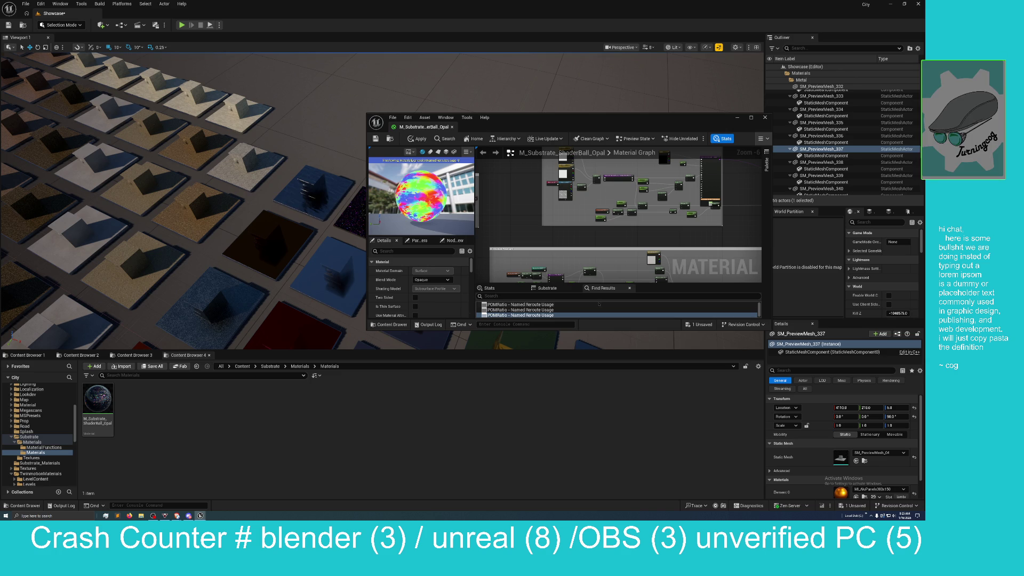
- Move the Opal editor aside, browse to Content > Substrate_Materials and open MM_Metal
{"action": "mouse_move", "coordinate": [533, 118]}
{"action": "left_mouse_down"}
{"action": "mouse_move", "coordinate": [528, 140]}
{"action": "mouse_move", "coordinate": [462, 215]}
{"action": "mouse_move", "coordinate": [925, 134]}
{"action": "left_mouse_up"}
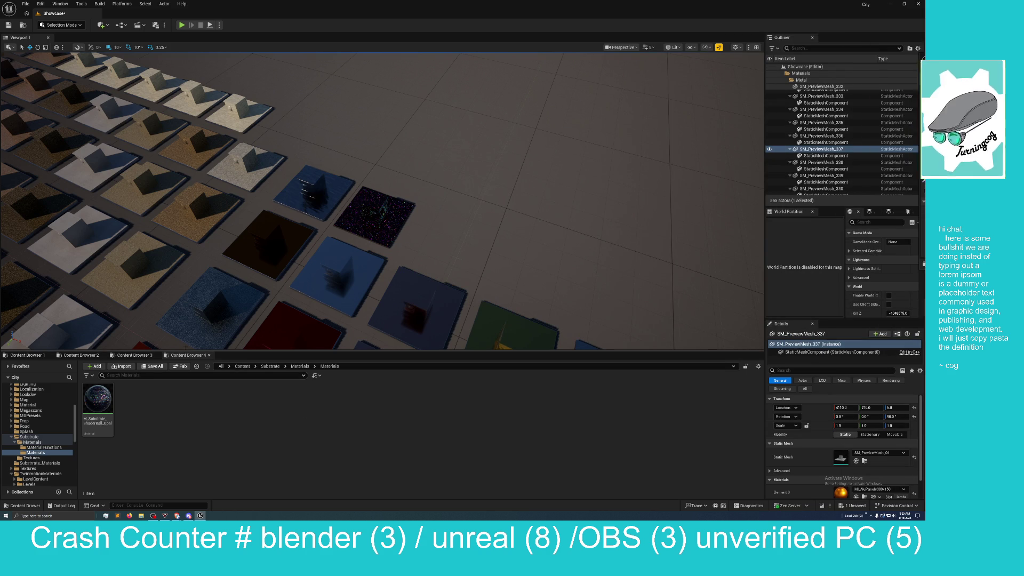
{"action": "left_click", "coordinate": [275, 367]}
{"action": "left_click", "coordinate": [242, 366]}
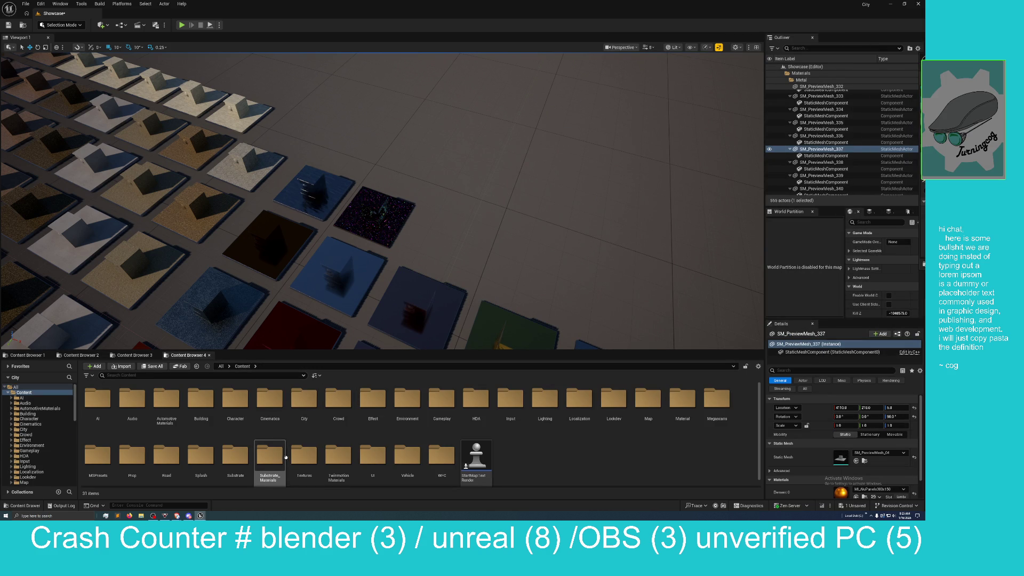
{"action": "double_click", "coordinate": [235, 454]}
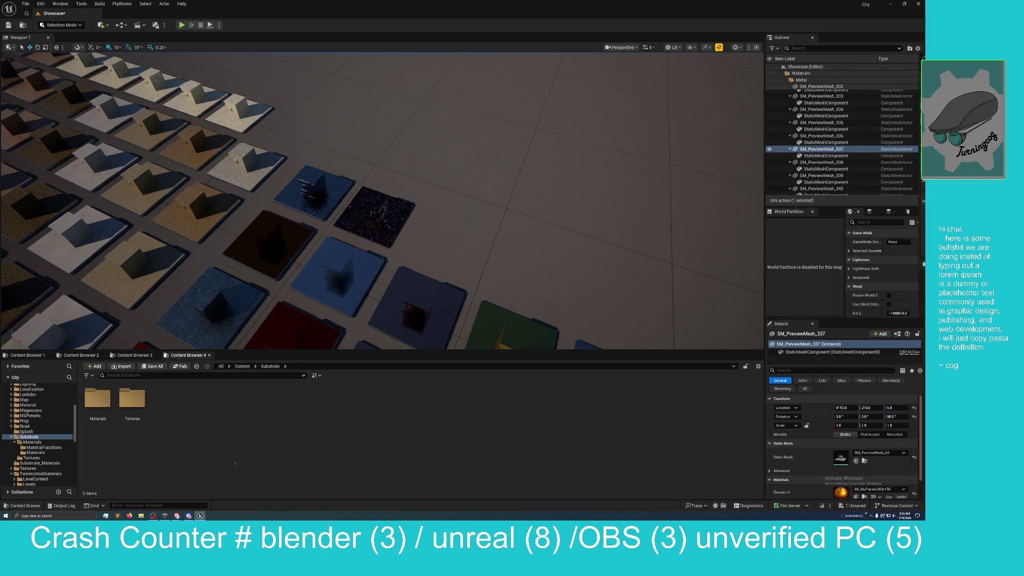
{"action": "double_click", "coordinate": [98, 400]}
{"action": "double_click", "coordinate": [102, 404]}
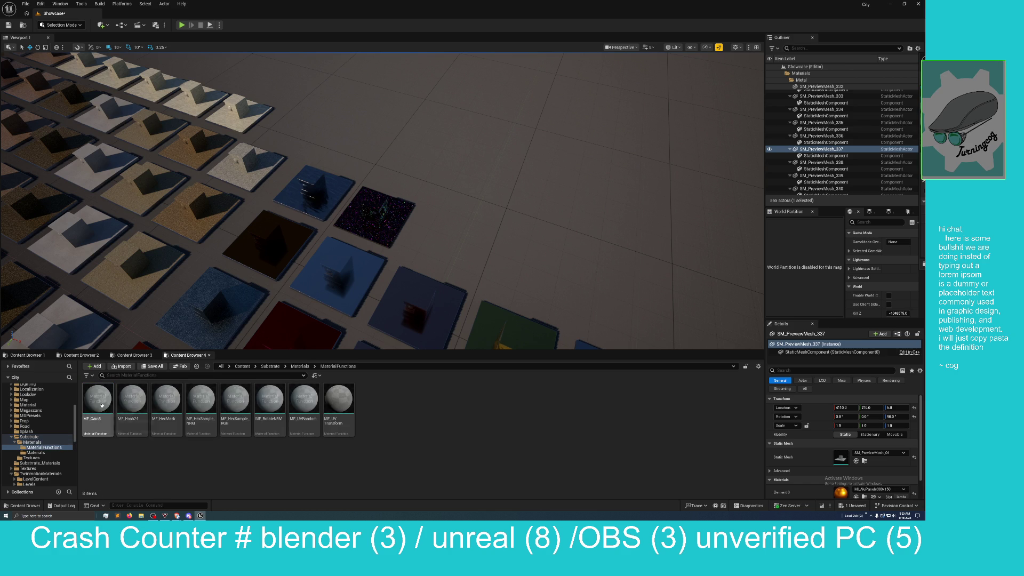
{"action": "left_click", "coordinate": [273, 367]}
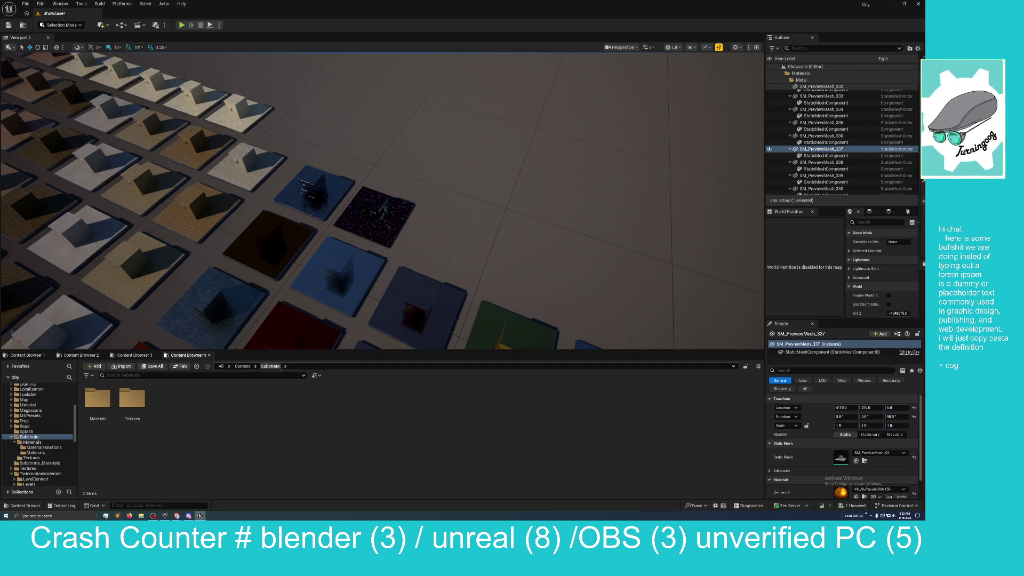
{"action": "left_click", "coordinate": [242, 366]}
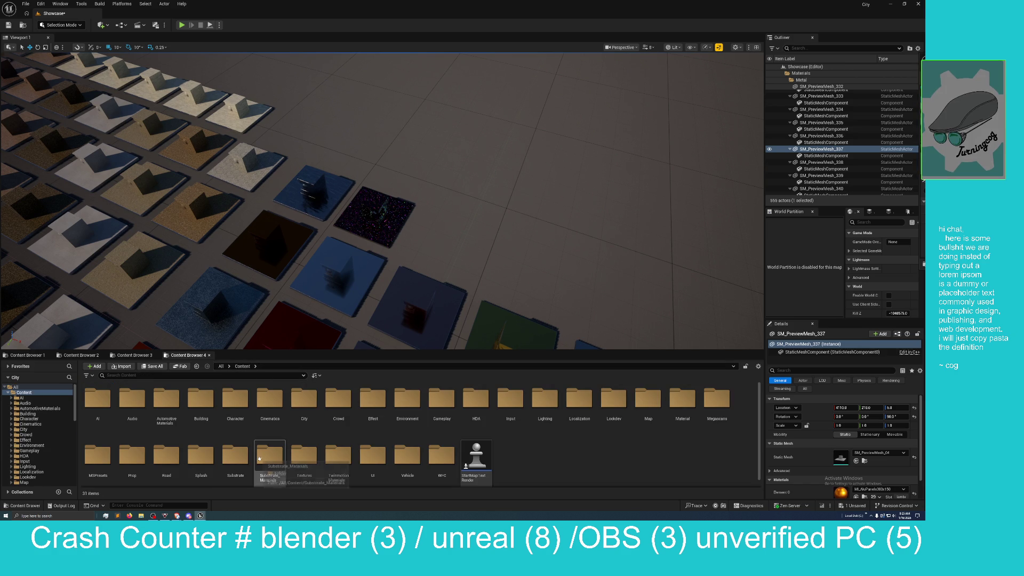
{"action": "double_click", "coordinate": [259, 458]}
{"action": "left_click", "coordinate": [103, 400]}
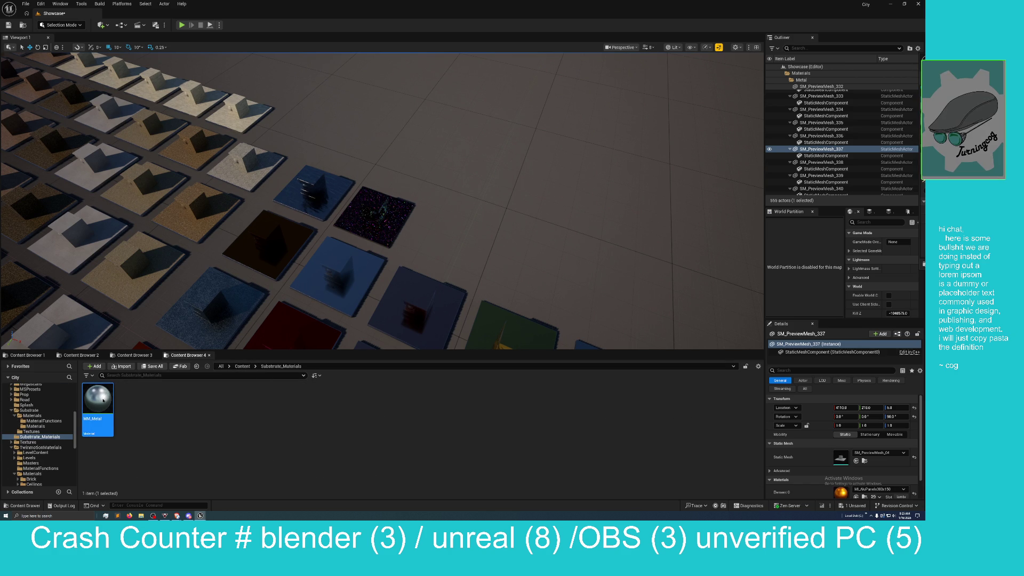
{"action": "double_click", "coordinate": [97, 399]}
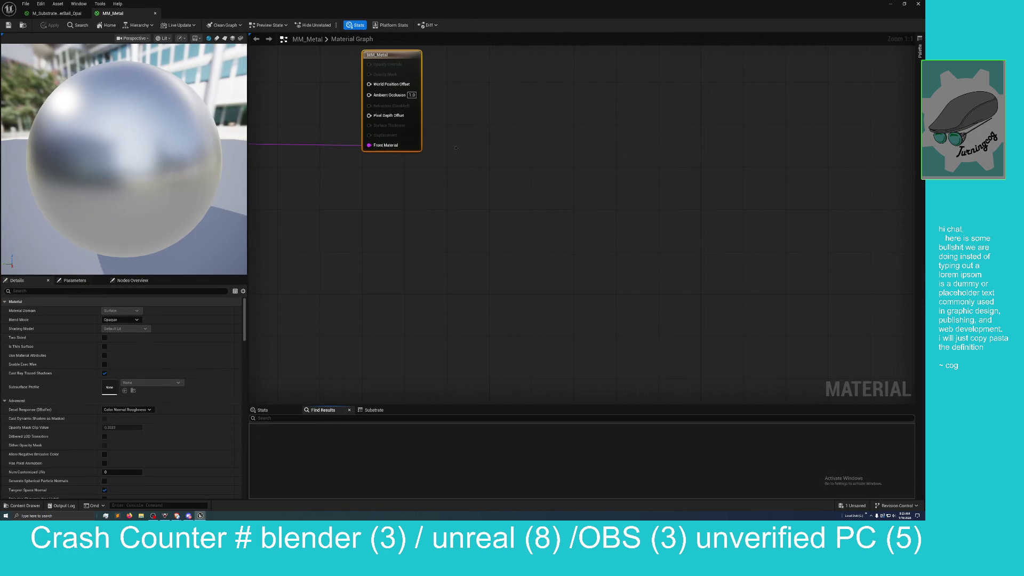
- Check how the Opal material's Vertical Layer node is wired by centring it in its graph
{"action": "mouse_move", "coordinate": [441, 162]}
{"action": "left_mouse_down"}
{"action": "mouse_move", "coordinate": [512, 322]}
{"action": "mouse_move", "coordinate": [526, 290]}
{"action": "mouse_move", "coordinate": [621, 254]}
{"action": "left_mouse_up"}
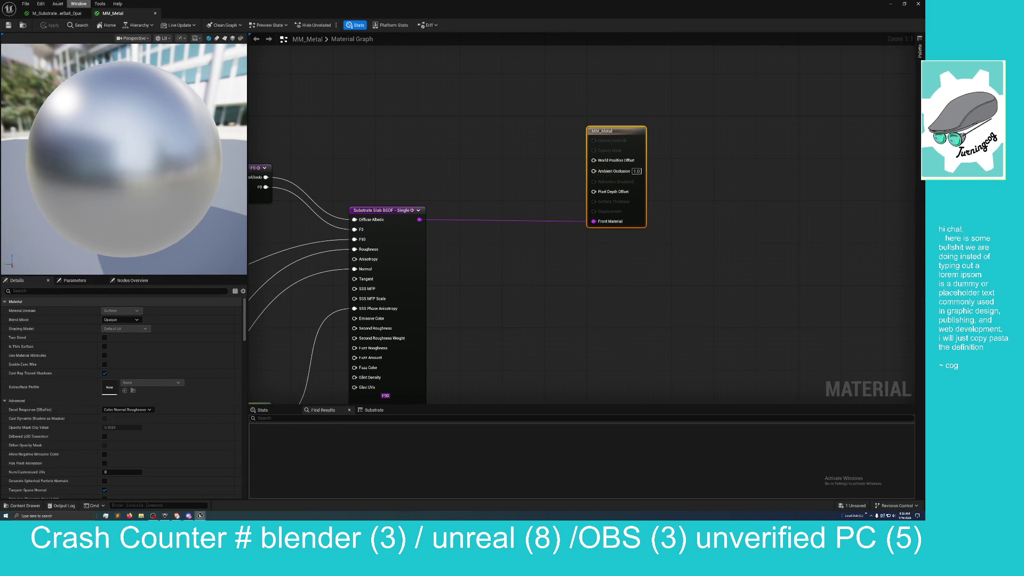
{"action": "left_click", "coordinate": [64, 13]}
{"action": "scroll", "coordinate": [535, 258], "scroll_direction": "up", "scroll_amount": 4}
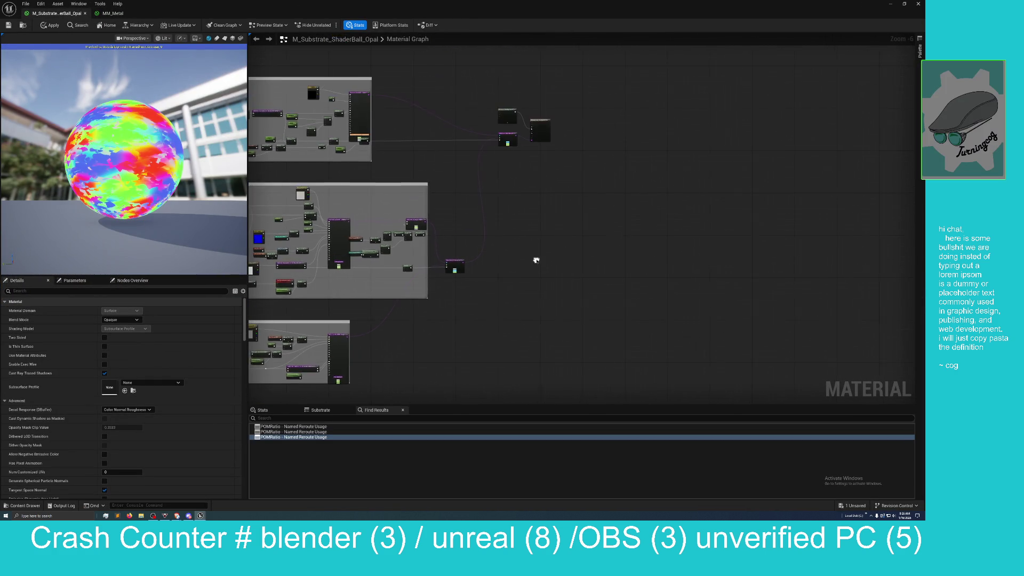
{"action": "left_click_drag", "start_coordinate": [462, 229], "coordinate": [441, 356]}
{"action": "scroll", "coordinate": [442, 357], "scroll_direction": "up", "scroll_amount": 2}
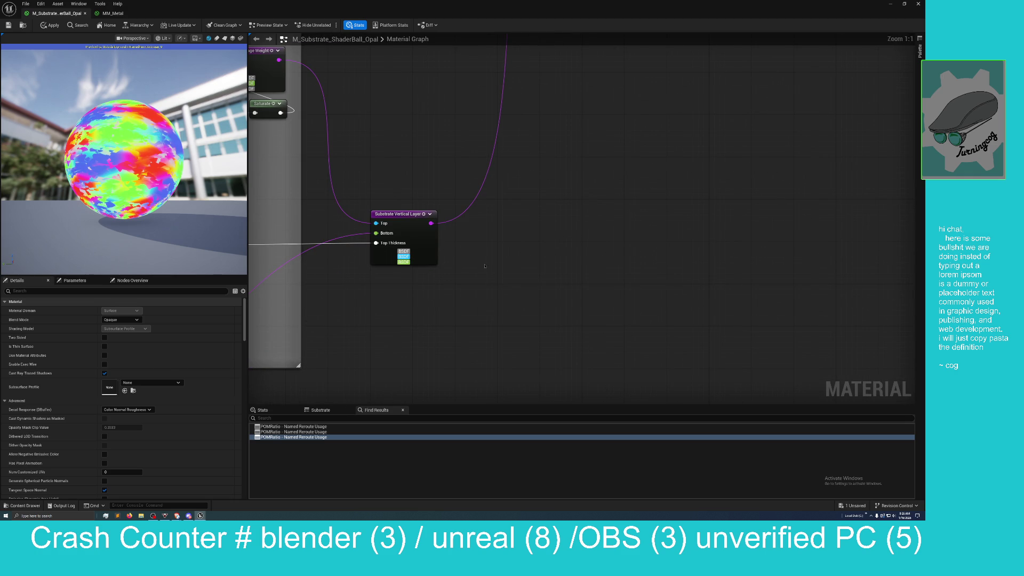
{"action": "mouse_move", "coordinate": [543, 254]}
{"action": "left_mouse_down"}
{"action": "mouse_move", "coordinate": [543, 292]}
{"action": "mouse_move", "coordinate": [564, 269]}
{"action": "left_mouse_up"}
- Back in MM_Metal, search nodes for 'layer' and delete the mistakenly added Layer Stack node
{"action": "left_click", "coordinate": [112, 13]}
{"action": "right_click", "coordinate": [543, 250]}
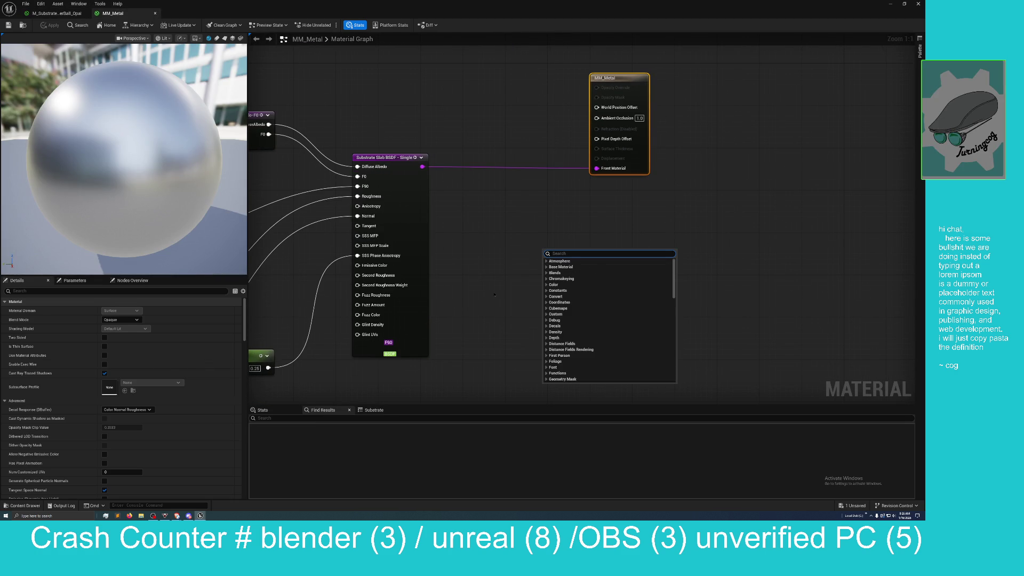
{"action": "type", "text": "virt"}
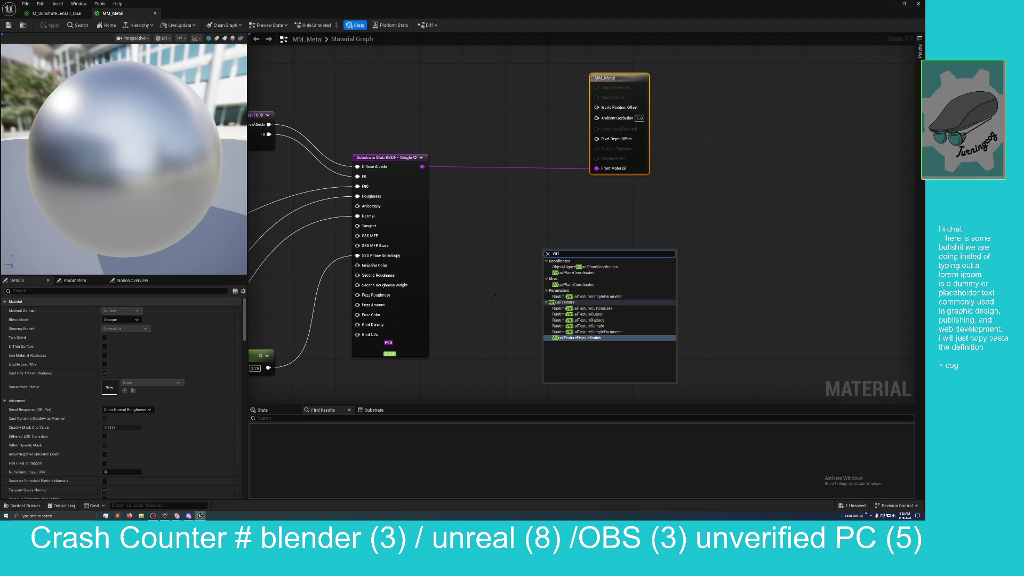
{"action": "key", "text": "BackSpace"}
{"action": "key", "text": "BackSpace"}
{"action": "key", "text": "BackSpace"}
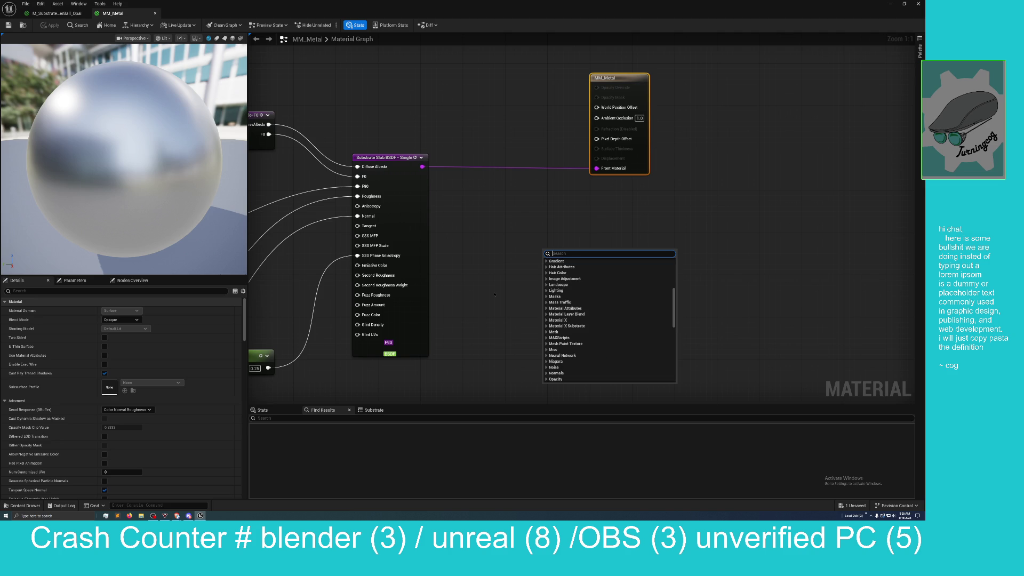
{"action": "type", "text": "layer"}
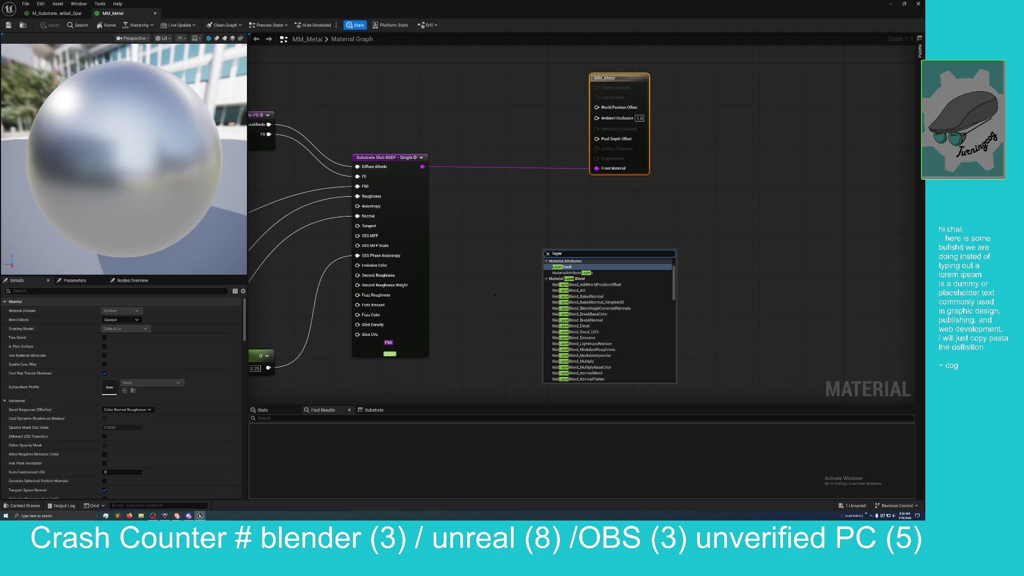
{"action": "left_click", "coordinate": [562, 267]}
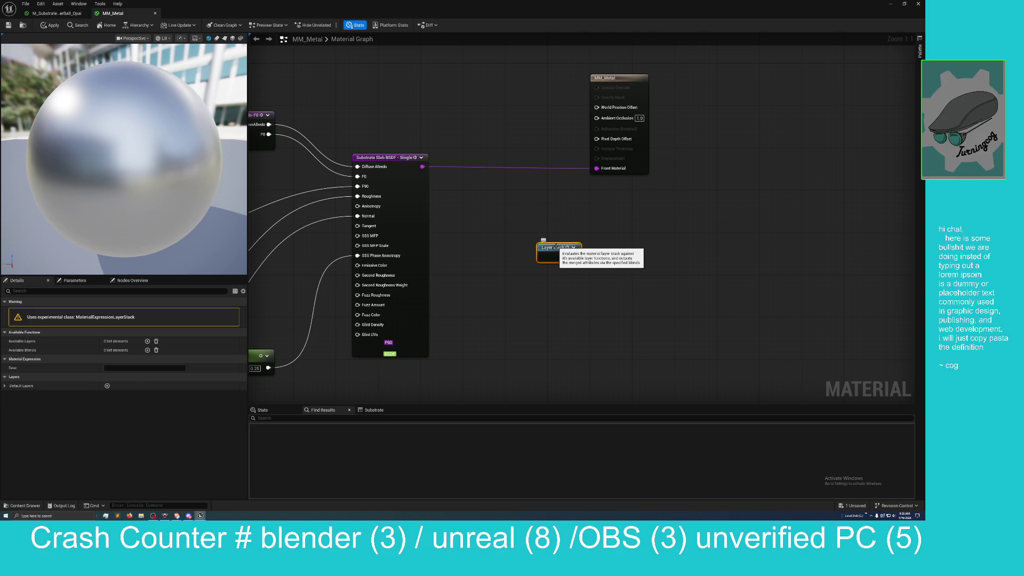
{"action": "key", "text": "Delete"}
- Search 'layer' again and scroll the results to find the Substrate Vertical Layer node
{"action": "right_click", "coordinate": [555, 248]}
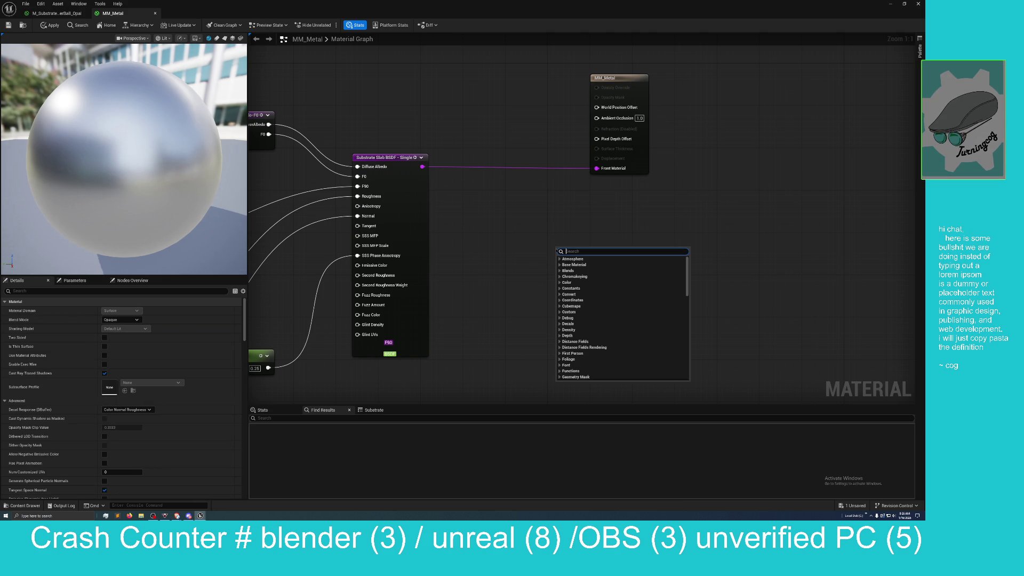
{"action": "type", "text": "layer"}
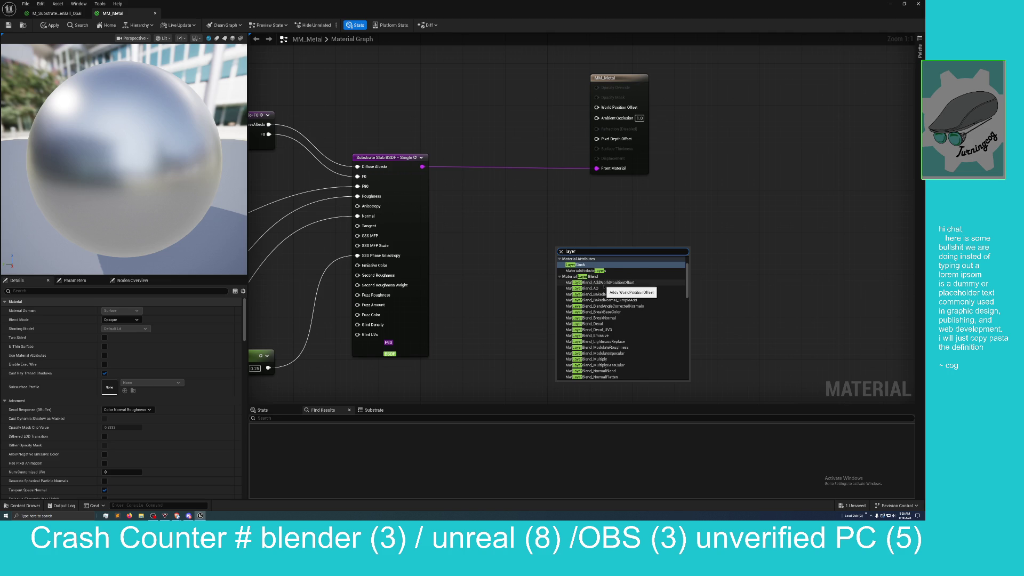
{"action": "scroll", "coordinate": [603, 309], "scroll_direction": "down", "scroll_amount": 3}
{"action": "scroll", "coordinate": [598, 315], "scroll_direction": "down", "scroll_amount": 4}
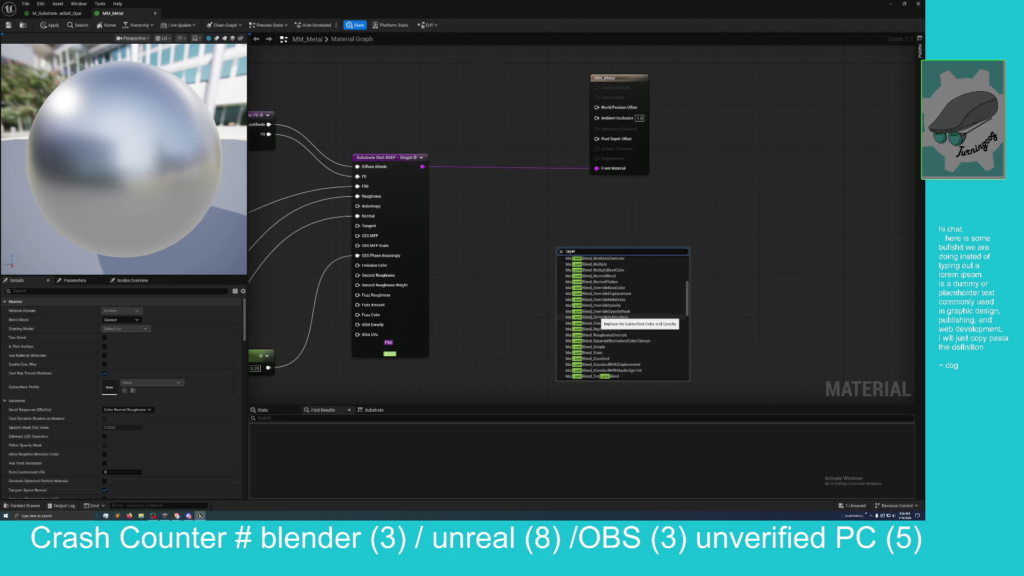
{"action": "scroll", "coordinate": [597, 319], "scroll_direction": "down", "scroll_amount": 6}
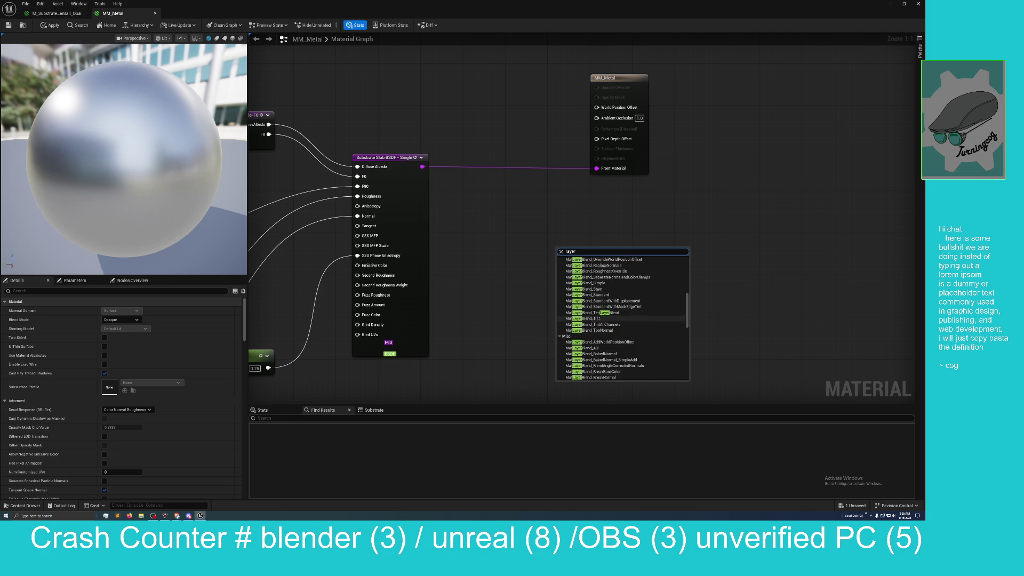
{"action": "scroll", "coordinate": [597, 315], "scroll_direction": "down", "scroll_amount": 5}
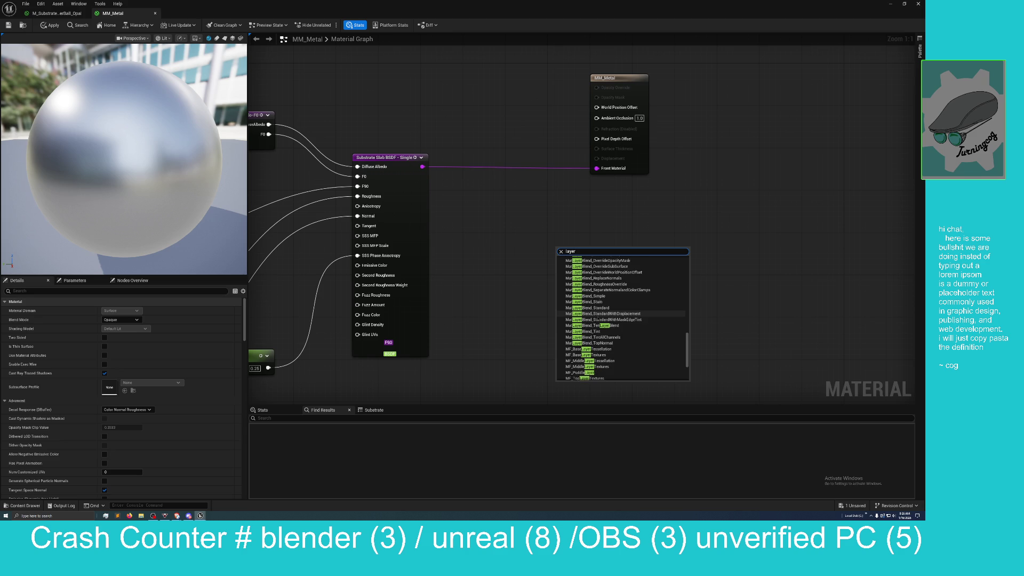
{"action": "scroll", "coordinate": [600, 319], "scroll_direction": "down", "scroll_amount": 2}
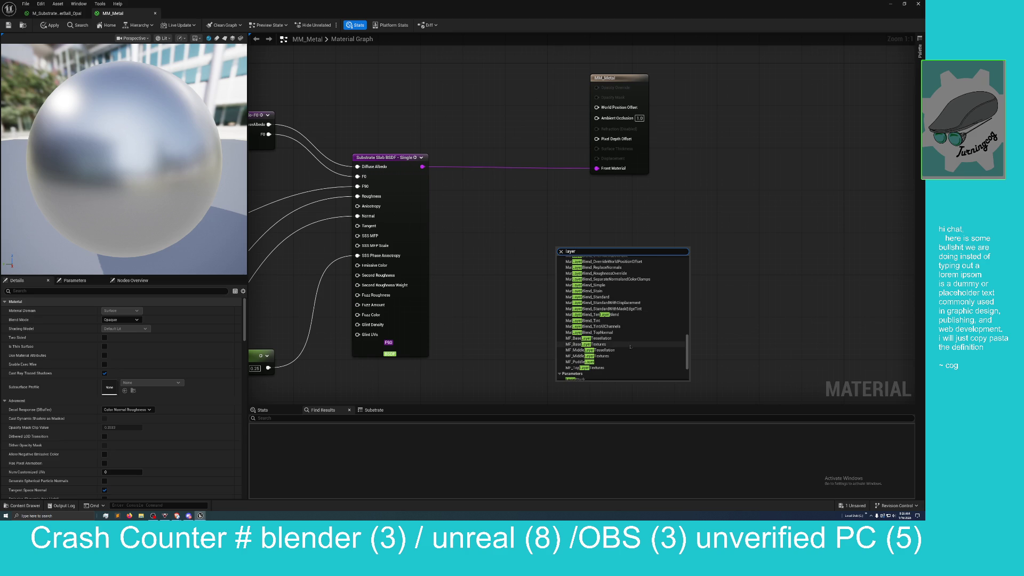
{"action": "scroll", "coordinate": [625, 342], "scroll_direction": "down", "scroll_amount": 1}
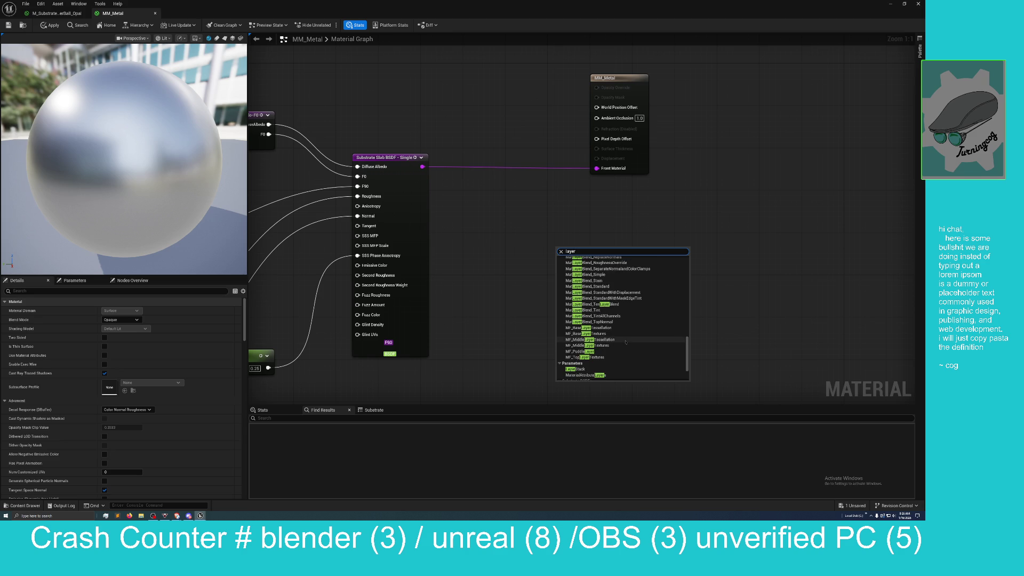
{"action": "scroll", "coordinate": [626, 342], "scroll_direction": "down", "scroll_amount": 2}
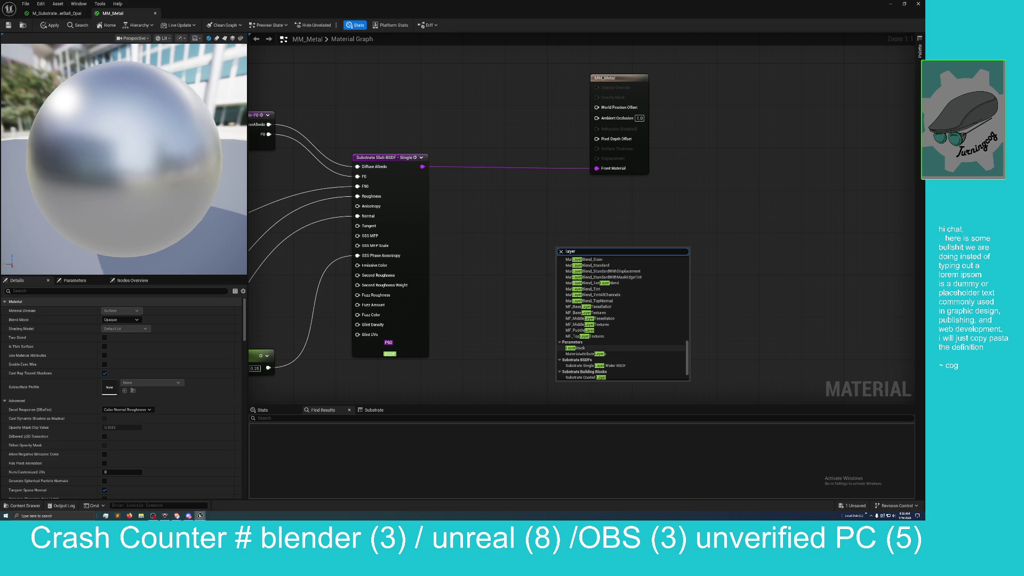
{"action": "scroll", "coordinate": [626, 345], "scroll_direction": "down", "scroll_amount": 2}
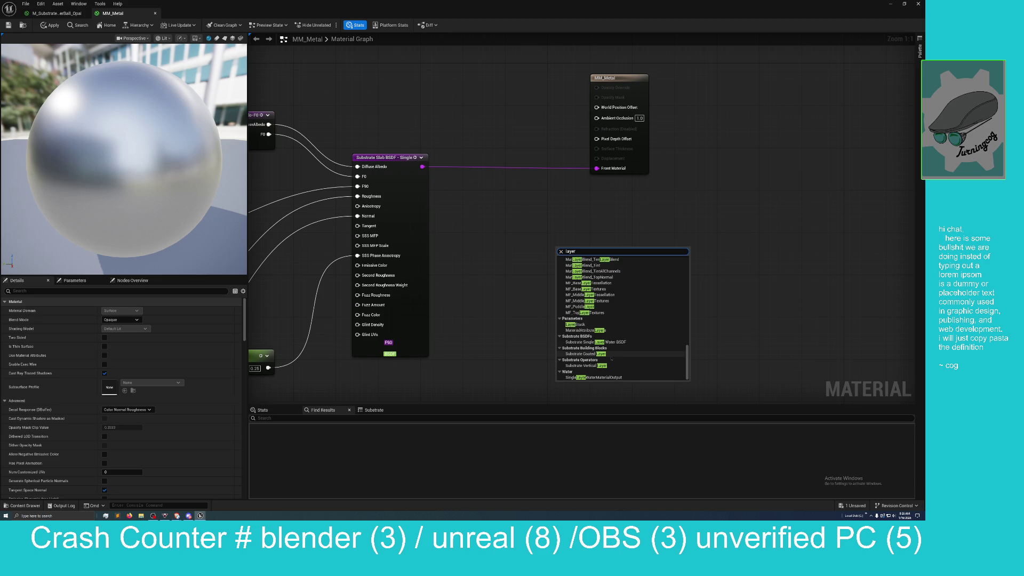
- Place a Substrate Vertical Layer beside the metal Slab BSDF and plug the slab into its Bottom input
{"action": "left_click", "coordinate": [612, 366]}
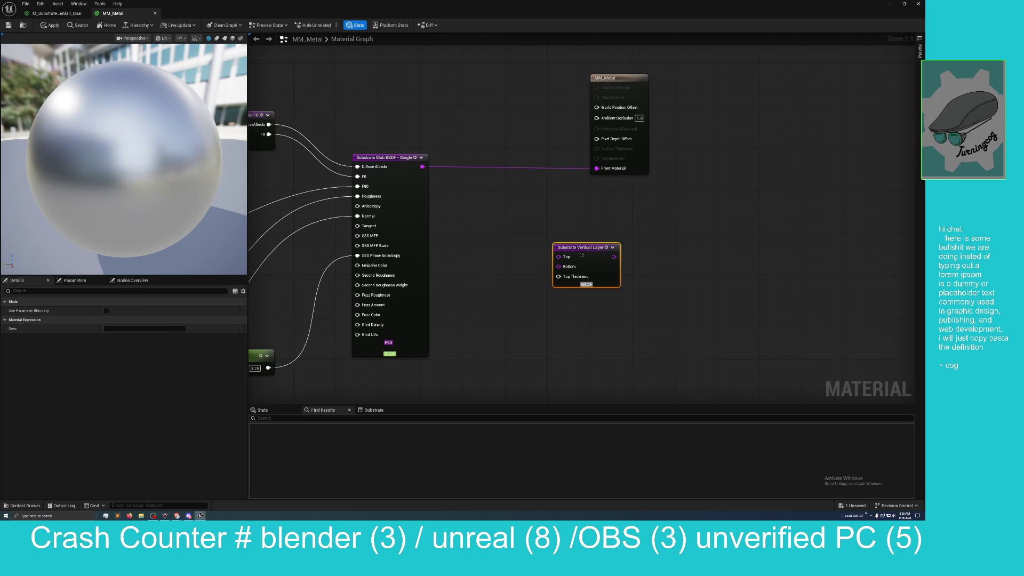
{"action": "mouse_move", "coordinate": [582, 255]}
{"action": "left_mouse_down"}
{"action": "mouse_move", "coordinate": [501, 234]}
{"action": "mouse_move", "coordinate": [504, 190]}
{"action": "left_mouse_up"}
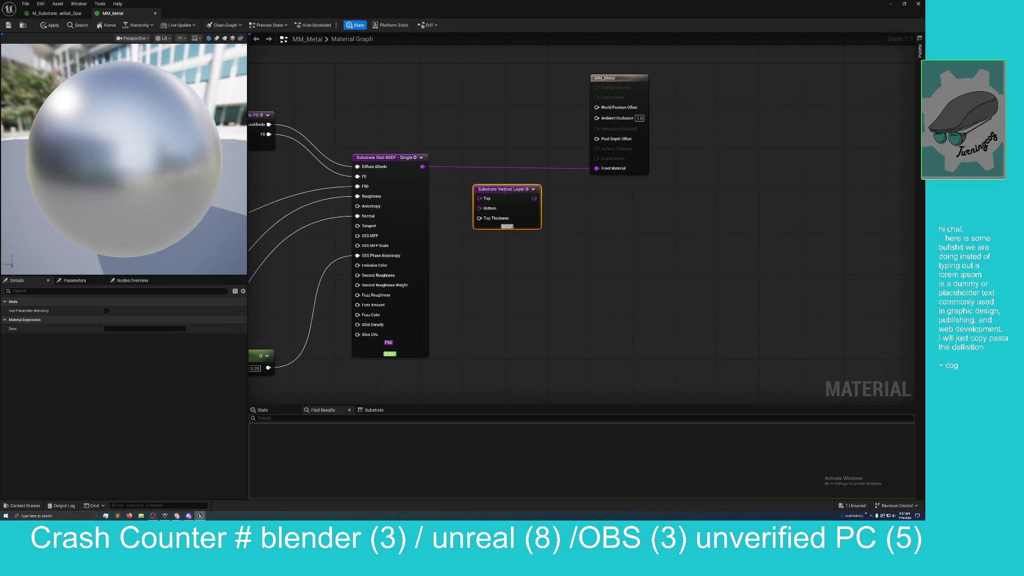
{"action": "mouse_move", "coordinate": [458, 219]}
{"action": "left_mouse_down"}
{"action": "mouse_move", "coordinate": [450, 211]}
{"action": "mouse_move", "coordinate": [452, 222]}
{"action": "left_mouse_up"}
{"action": "mouse_move", "coordinate": [418, 170]}
{"action": "left_mouse_down"}
{"action": "mouse_move", "coordinate": [468, 180]}
{"action": "mouse_move", "coordinate": [485, 212]}
{"action": "mouse_move", "coordinate": [592, 172]}
{"action": "left_mouse_up"}
{"action": "mouse_move", "coordinate": [543, 262]}
{"action": "left_mouse_down"}
{"action": "mouse_move", "coordinate": [553, 254]}
{"action": "mouse_move", "coordinate": [558, 277]}
{"action": "mouse_move", "coordinate": [428, 266]}
{"action": "left_mouse_up"}
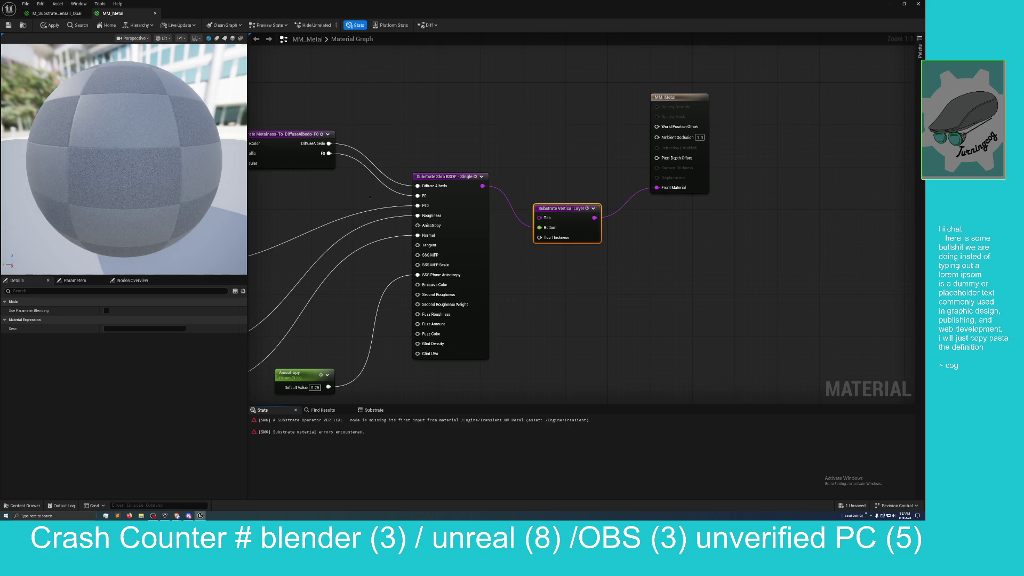
{"action": "mouse_move", "coordinate": [389, 145]}
{"action": "left_mouse_down"}
{"action": "mouse_move", "coordinate": [446, 160]}
{"action": "mouse_move", "coordinate": [478, 216]}
{"action": "left_mouse_up"}
{"action": "scroll", "coordinate": [436, 160], "scroll_direction": "down", "scroll_amount": 2}
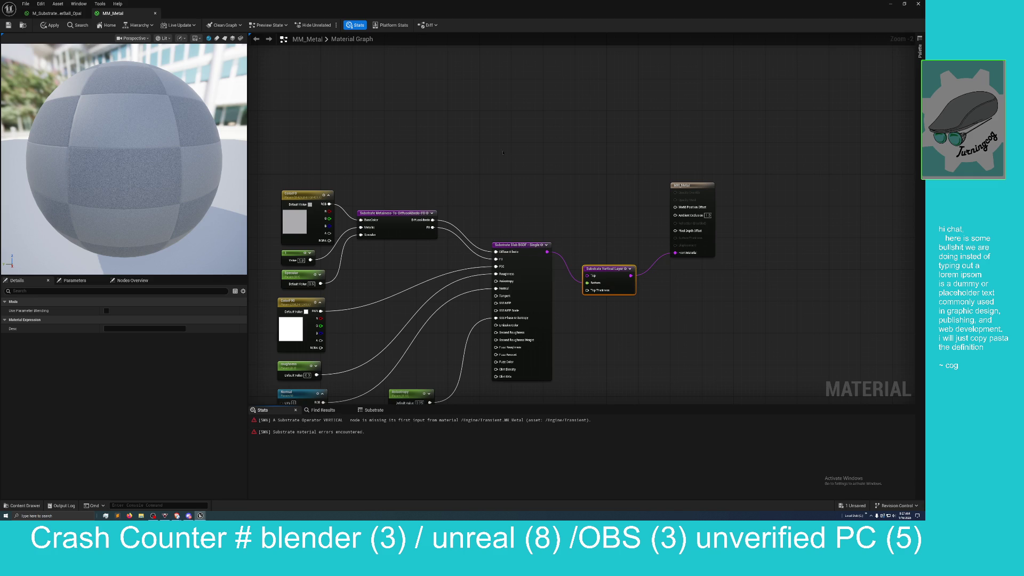
{"action": "right_click", "coordinate": [489, 111]}
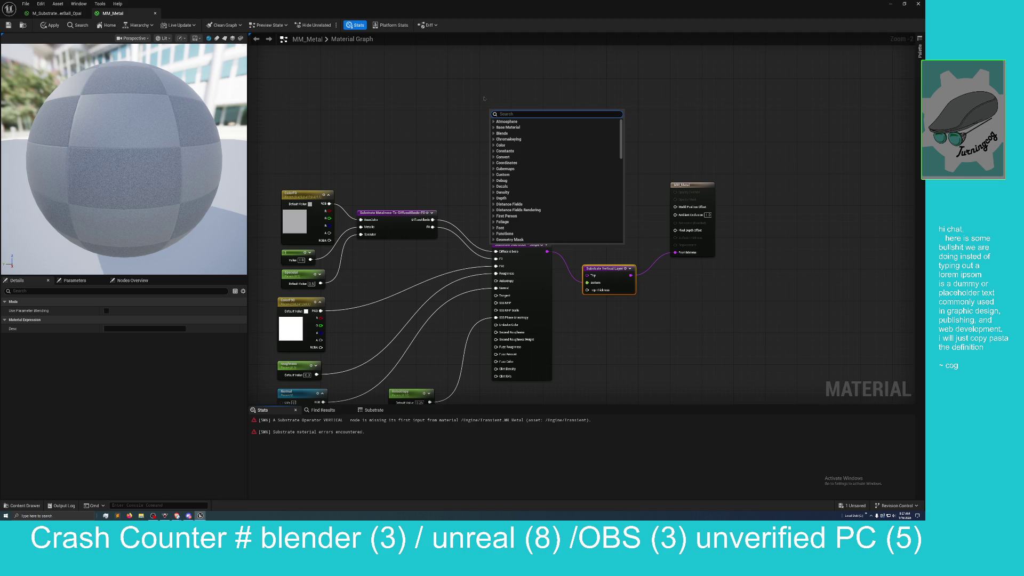
{"action": "key", "text": "Escape"}
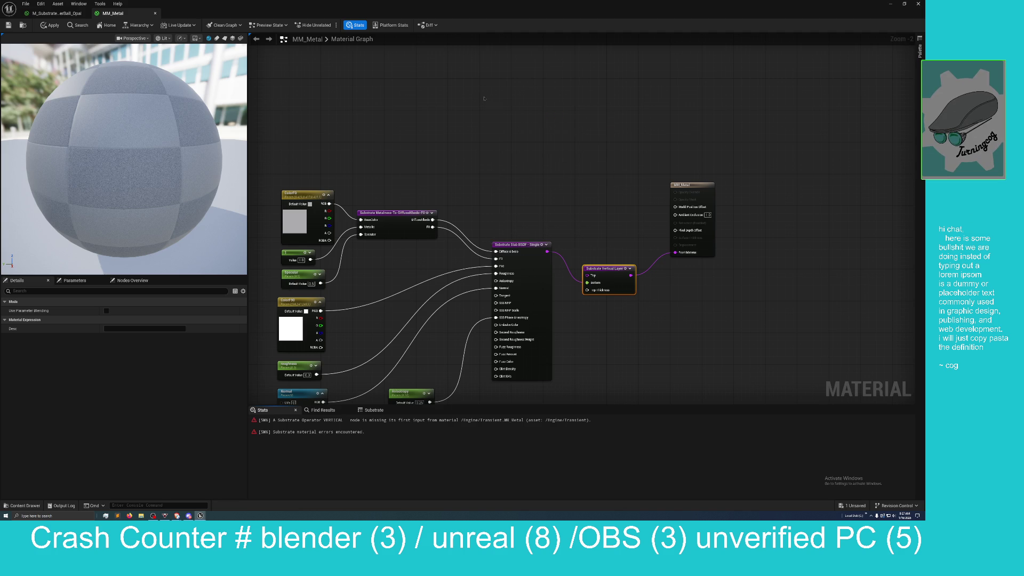
{"action": "mouse_move", "coordinate": [518, 110]}
{"action": "left_mouse_down"}
{"action": "mouse_move", "coordinate": [498, 70]}
{"action": "mouse_move", "coordinate": [529, 88]}
{"action": "mouse_move", "coordinate": [569, 273]}
{"action": "mouse_move", "coordinate": [587, 275]}
{"action": "left_mouse_up"}
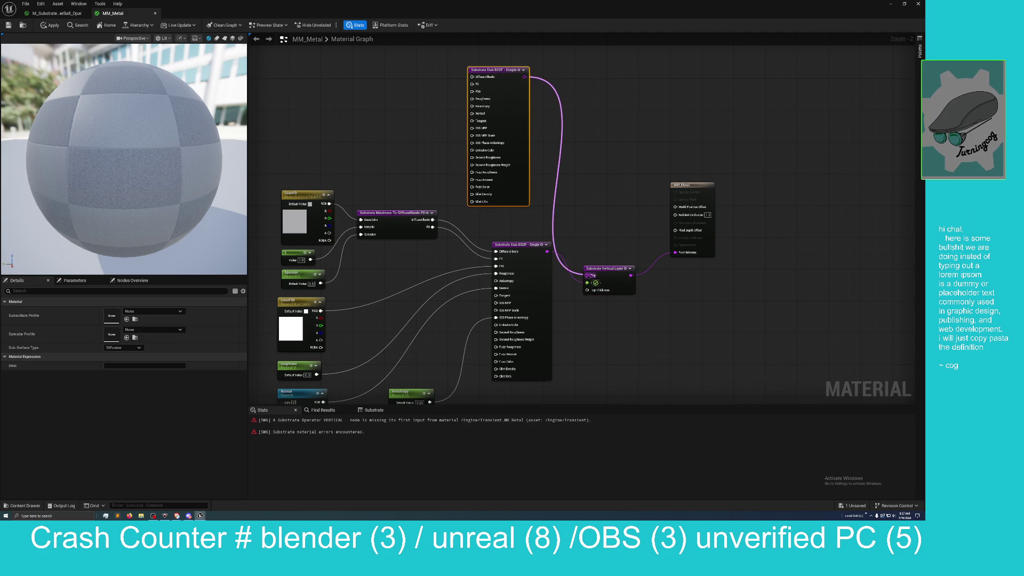
{"action": "left_click_drag", "start_coordinate": [520, 243], "coordinate": [512, 260]}
{"action": "left_click_drag", "start_coordinate": [488, 74], "coordinate": [499, 63]}
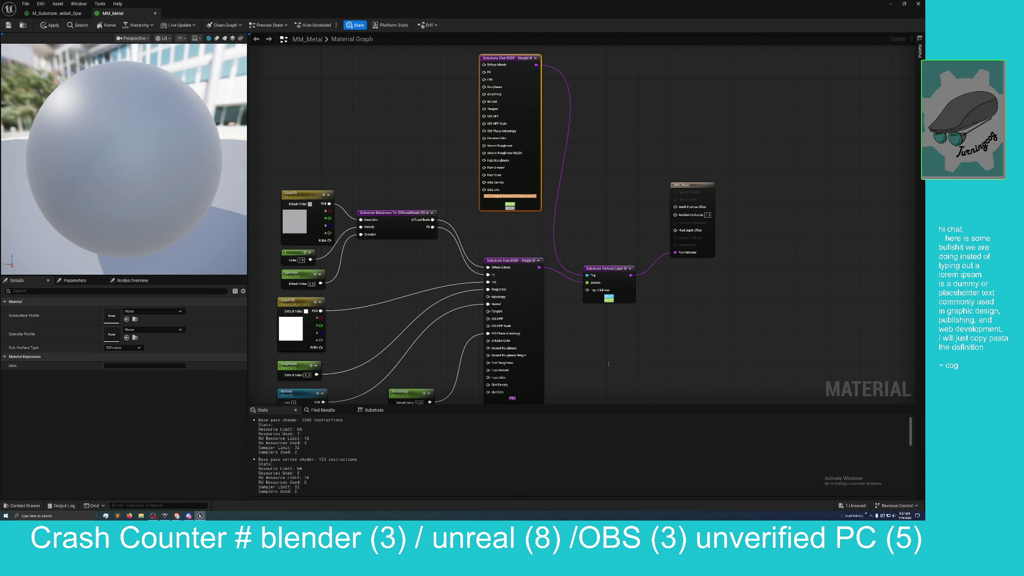
{"action": "scroll", "coordinate": [608, 367], "scroll_direction": "down", "scroll_amount": 1}
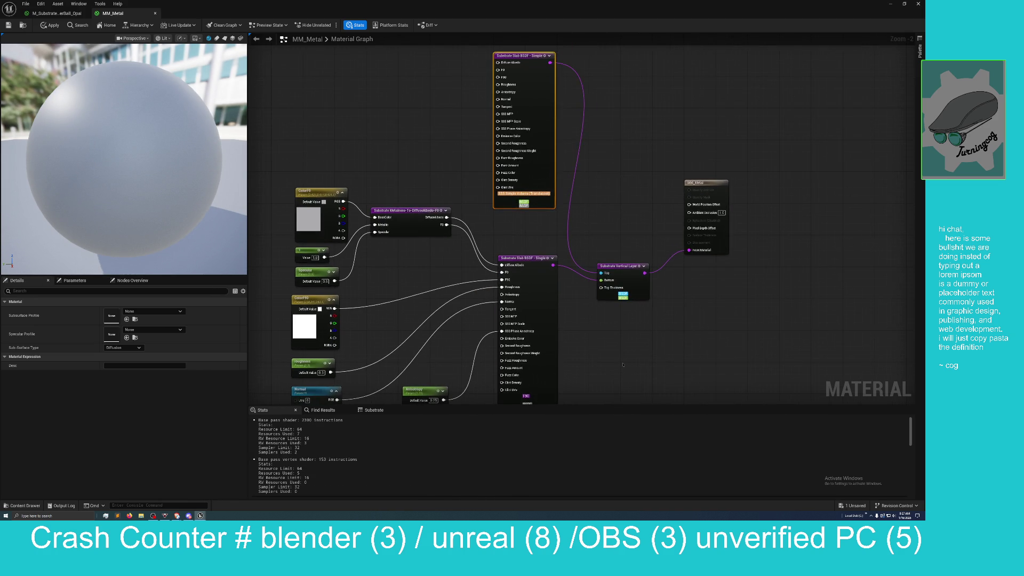
{"action": "scroll", "coordinate": [619, 366], "scroll_direction": "down", "scroll_amount": 1}
{"action": "scroll", "coordinate": [622, 365], "scroll_direction": "up", "scroll_amount": 1}
{"action": "scroll", "coordinate": [622, 364], "scroll_direction": "down", "scroll_amount": 1}
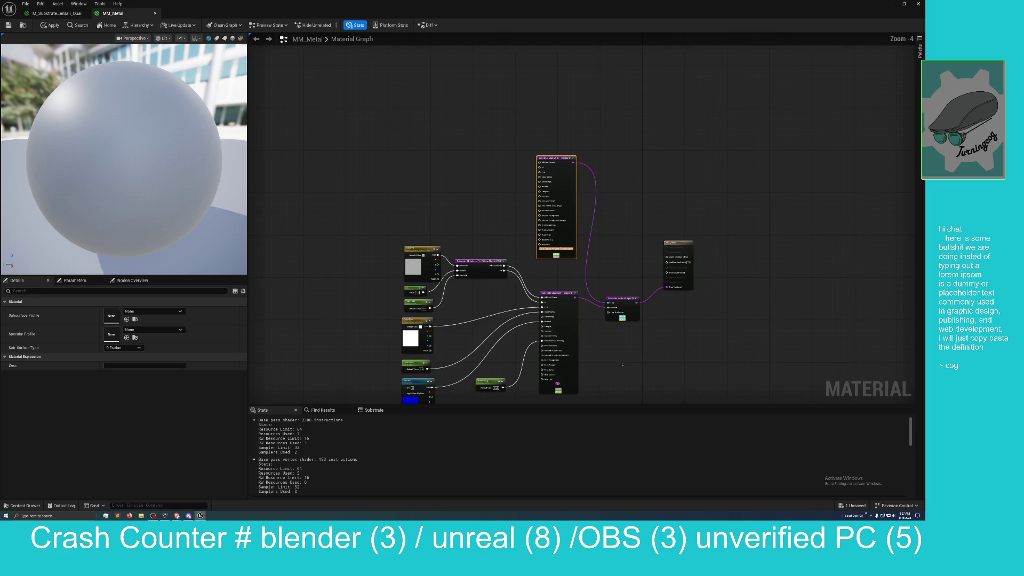
{"action": "left_click_drag", "start_coordinate": [622, 365], "coordinate": [617, 306]}
{"action": "scroll", "coordinate": [617, 306], "scroll_direction": "up", "scroll_amount": 2}
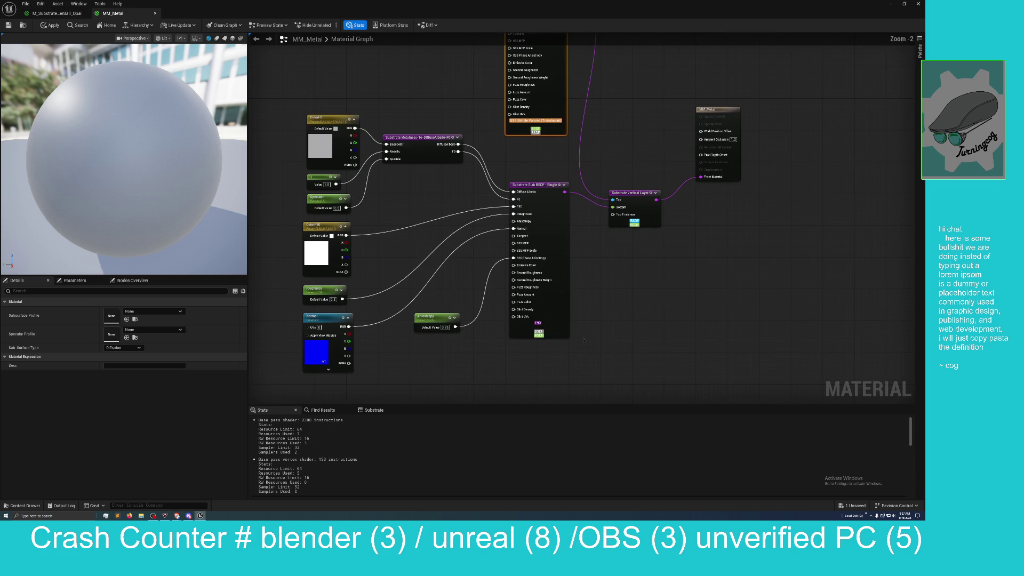
{"action": "scroll", "coordinate": [587, 336], "scroll_direction": "up", "scroll_amount": 1}
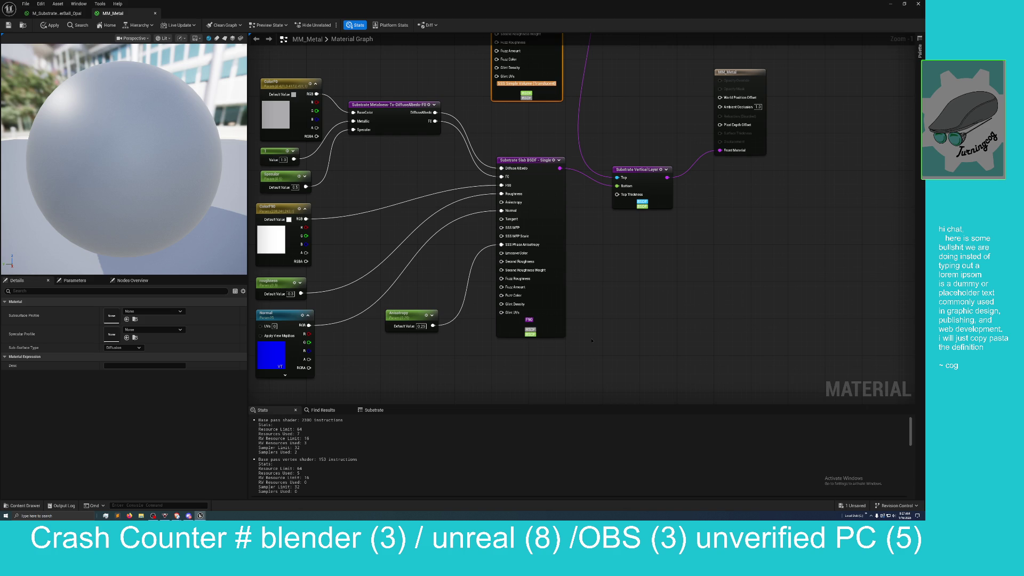
{"action": "scroll", "coordinate": [592, 341], "scroll_direction": "down", "scroll_amount": 2}
{"action": "left_click_drag", "start_coordinate": [595, 252], "coordinate": [647, 406]}
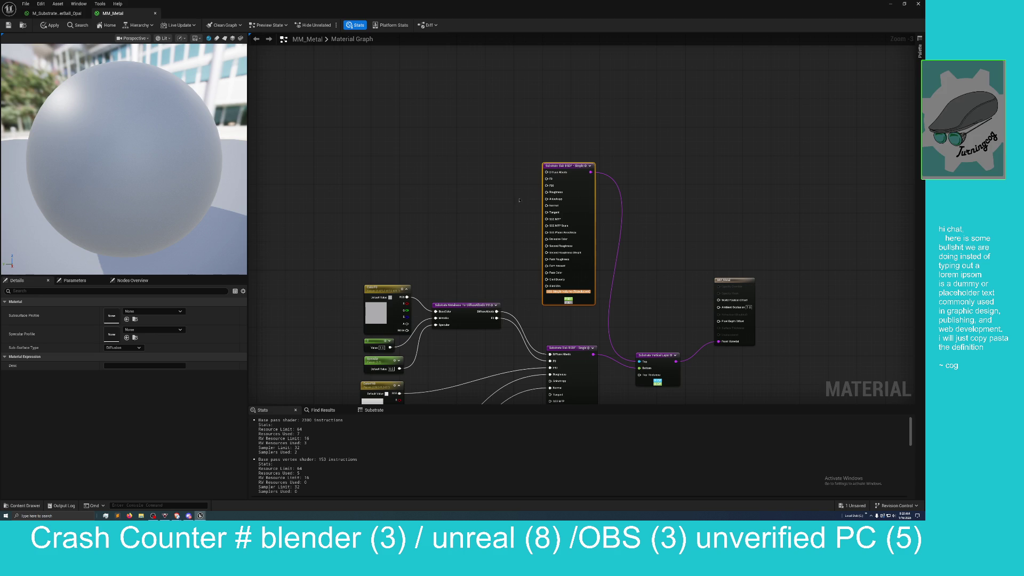
{"action": "left_click_drag", "start_coordinate": [531, 199], "coordinate": [469, 100]}
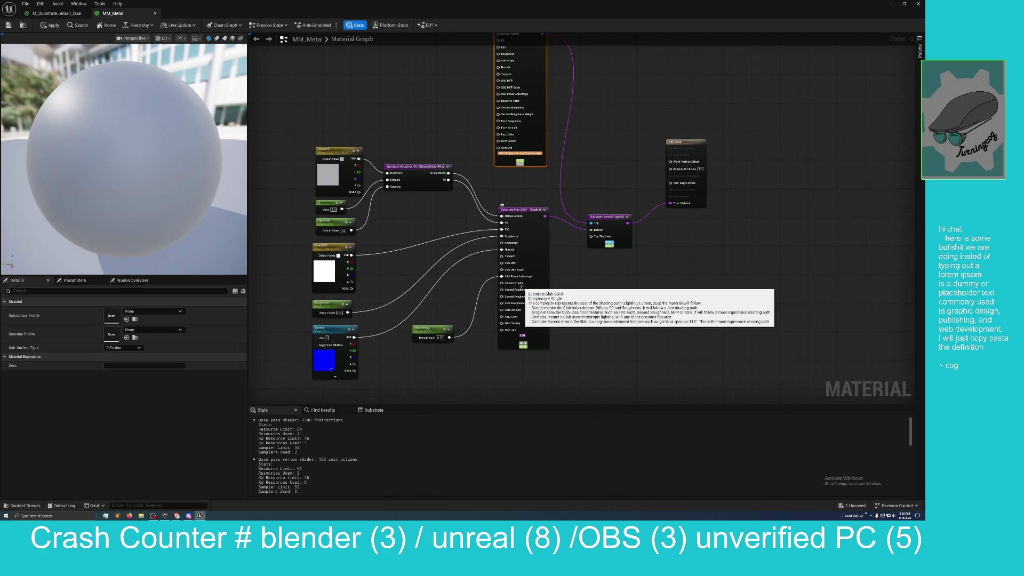
{"action": "mouse_move", "coordinate": [527, 298]}
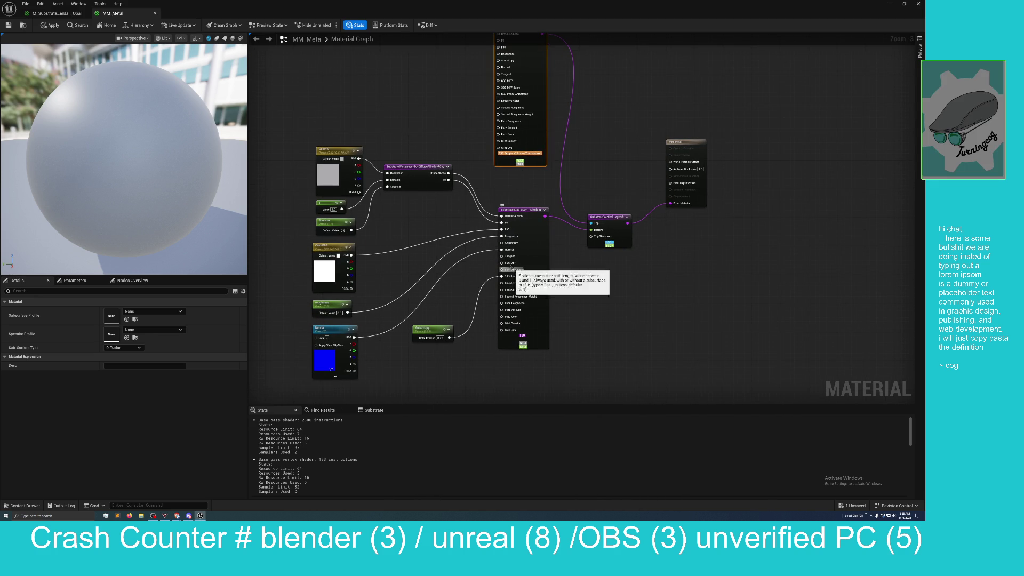
{"action": "mouse_move", "coordinate": [511, 263]}
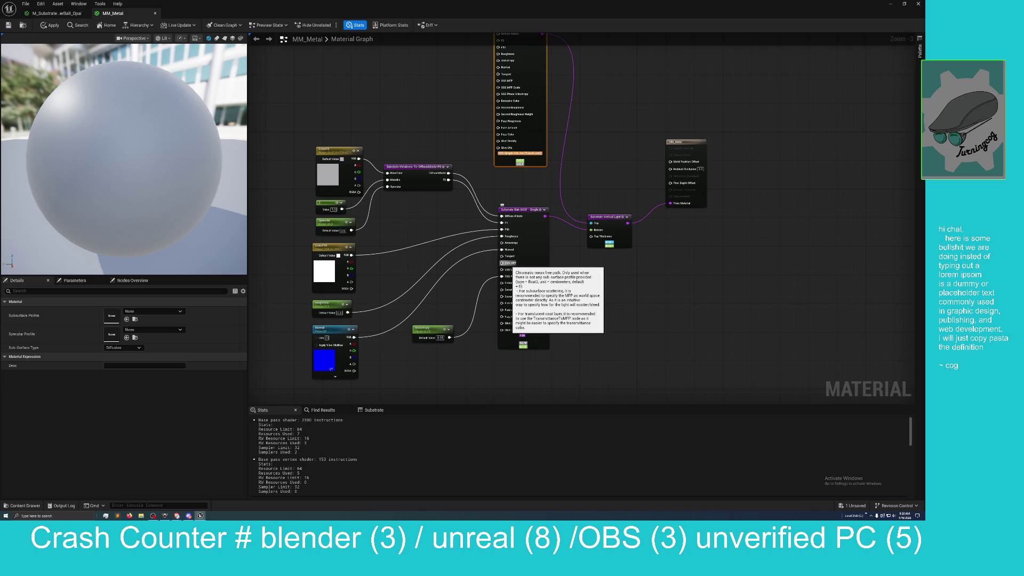
{"action": "scroll", "coordinate": [518, 235], "scroll_direction": "up", "scroll_amount": 4}
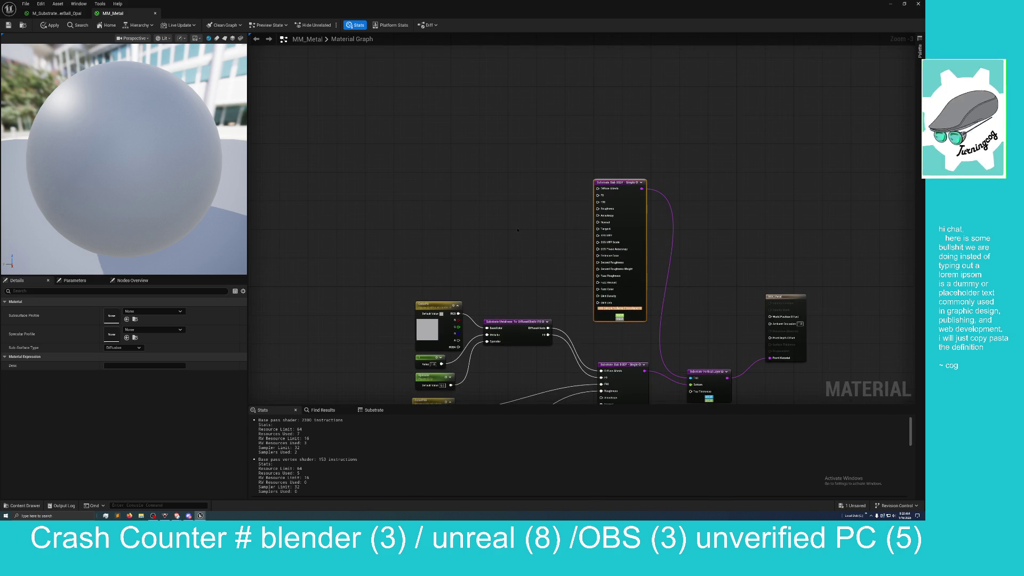
{"action": "mouse_move", "coordinate": [493, 240]}
{"action": "left_mouse_down"}
{"action": "mouse_move", "coordinate": [476, 185]}
{"action": "mouse_move", "coordinate": [464, 196]}
{"action": "mouse_move", "coordinate": [494, 215]}
{"action": "left_mouse_up"}
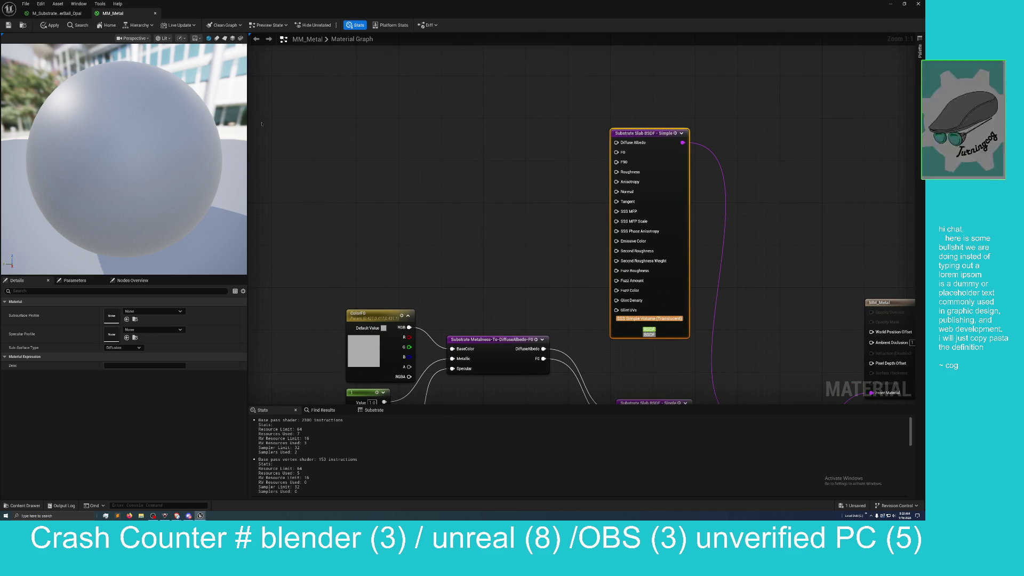
{"action": "right_click", "coordinate": [366, 145]}
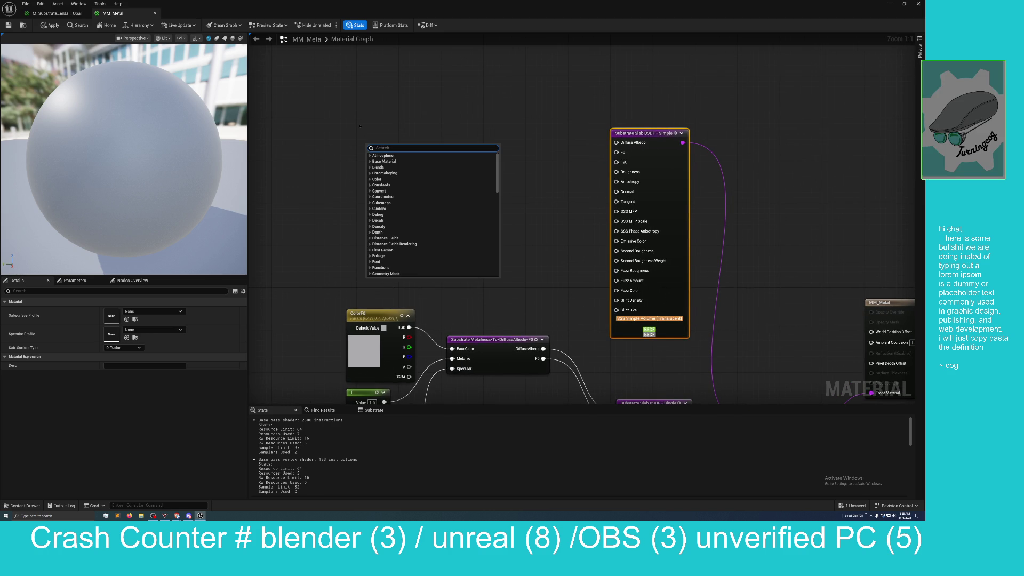
{"action": "left_click", "coordinate": [353, 158]}
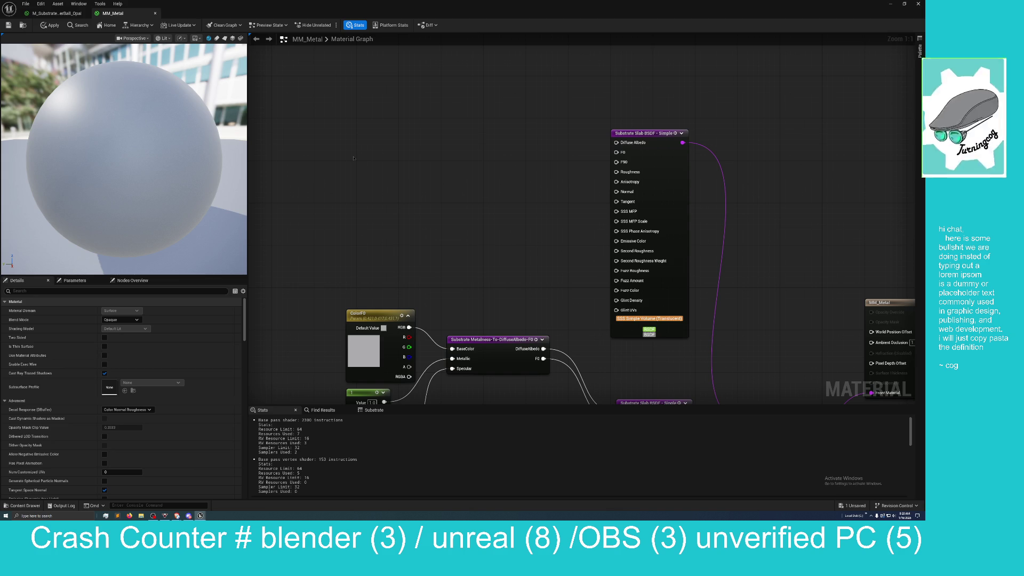
{"action": "key", "text": "c"}
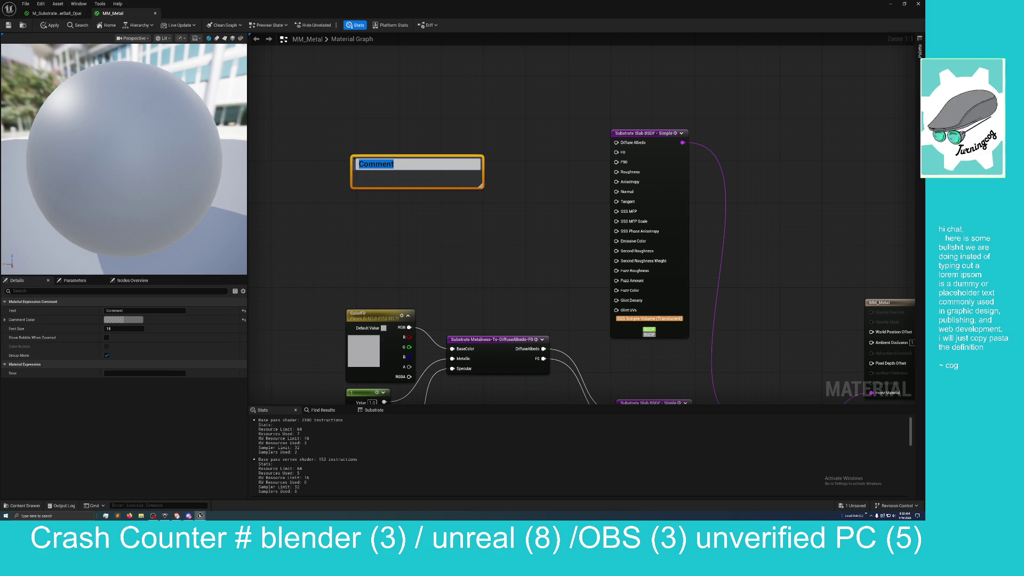
{"action": "key", "text": "Return"}
{"action": "left_click", "coordinate": [407, 163]}
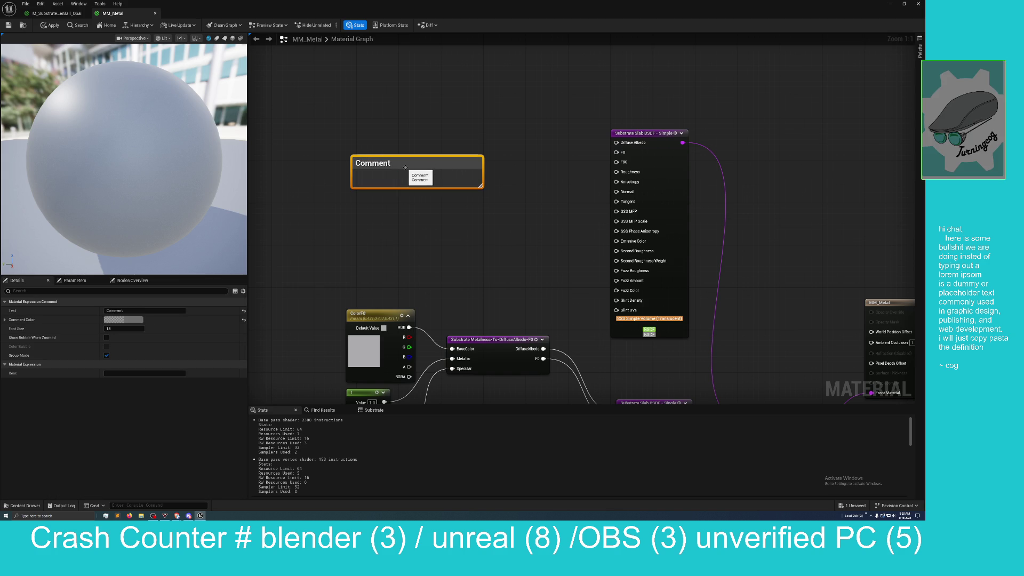
{"action": "key", "text": "Delete"}
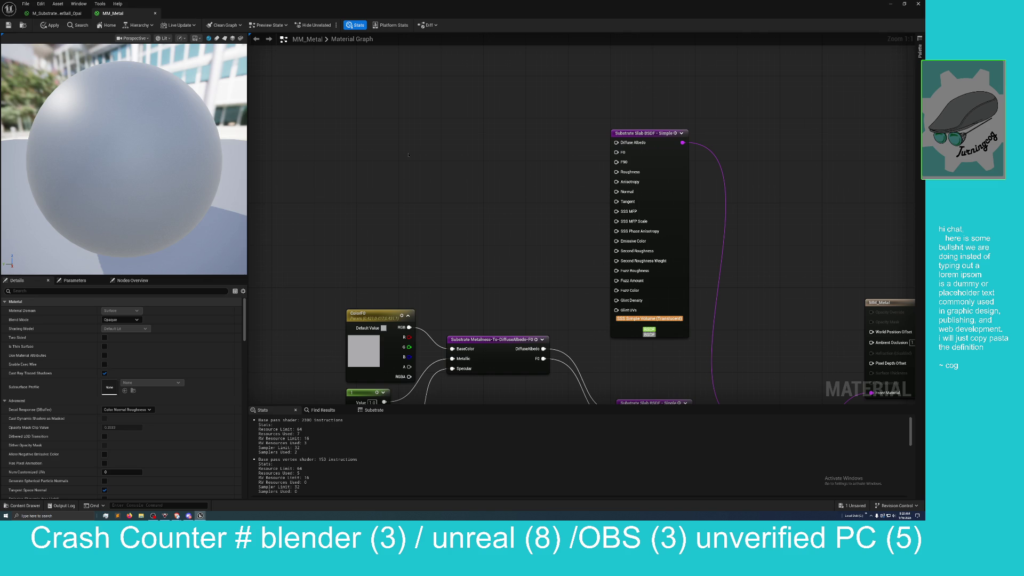
{"action": "left_click_drag", "start_coordinate": [408, 155], "coordinate": [416, 160]}
- Add a black Constant3Vector and wire it into the upper slab's Diffuse Albedo
{"action": "right_click", "coordinate": [399, 141]}
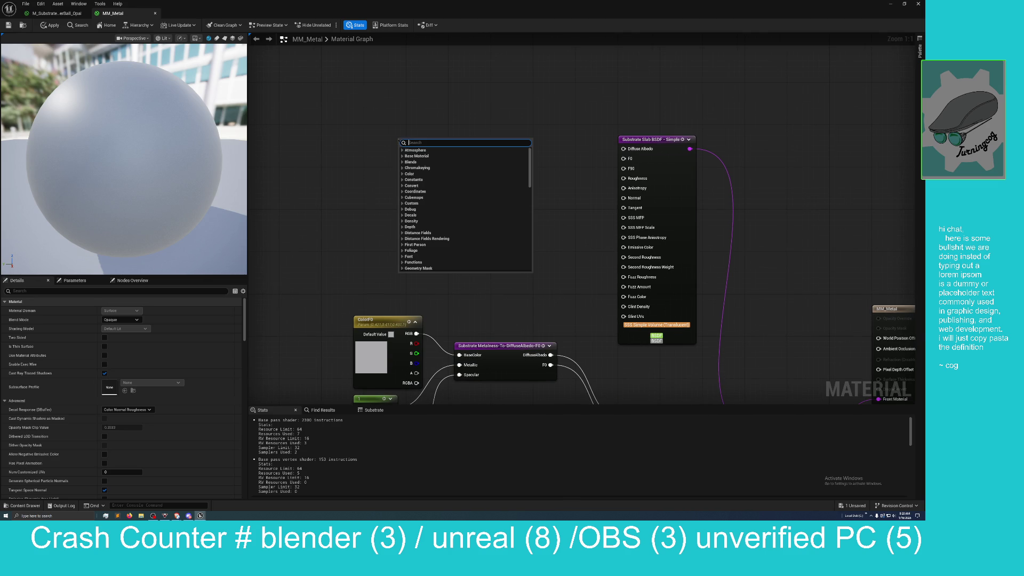
{"action": "type", "text": "3vec"}
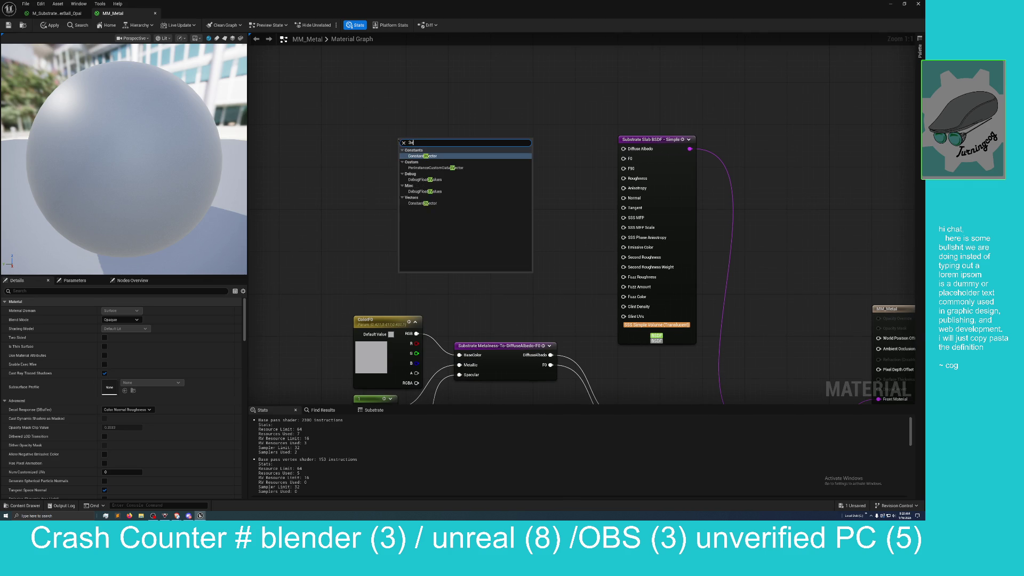
{"action": "key", "text": "Return"}
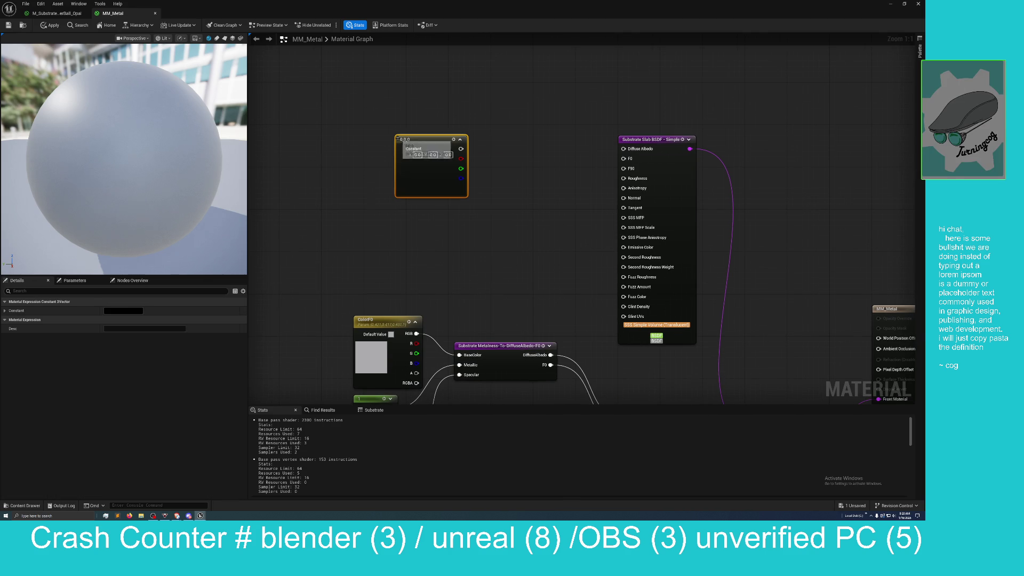
{"action": "mouse_move", "coordinate": [460, 149]}
{"action": "left_mouse_down"}
{"action": "mouse_move", "coordinate": [530, 162]}
{"action": "mouse_move", "coordinate": [623, 149]}
{"action": "left_mouse_up"}
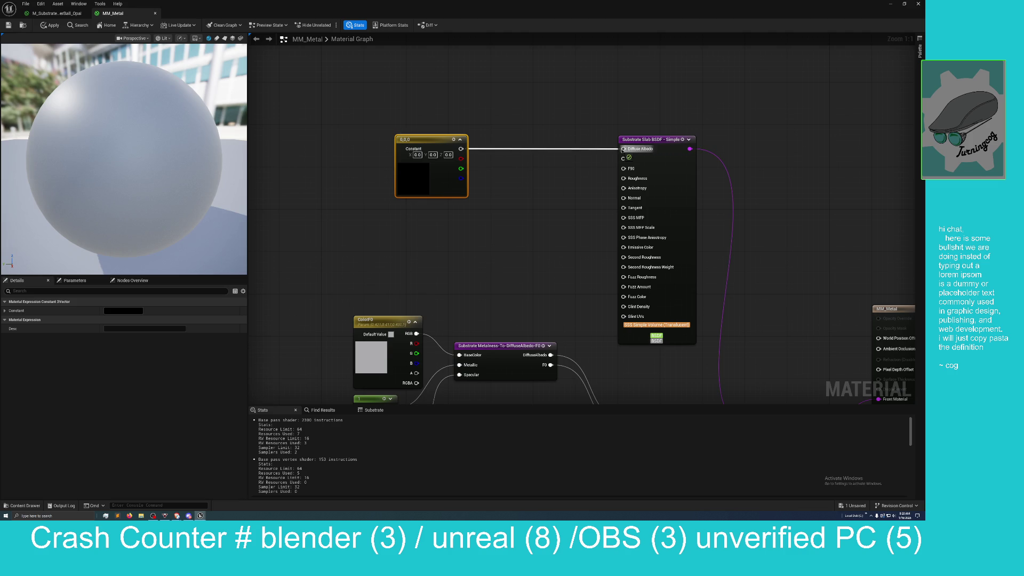
- Add a scalar Constant of 0.0 and connect it to the upper Slab BSDF's Roughness
{"action": "right_click", "coordinate": [457, 228]}
{"action": "type", "text": "constant"}
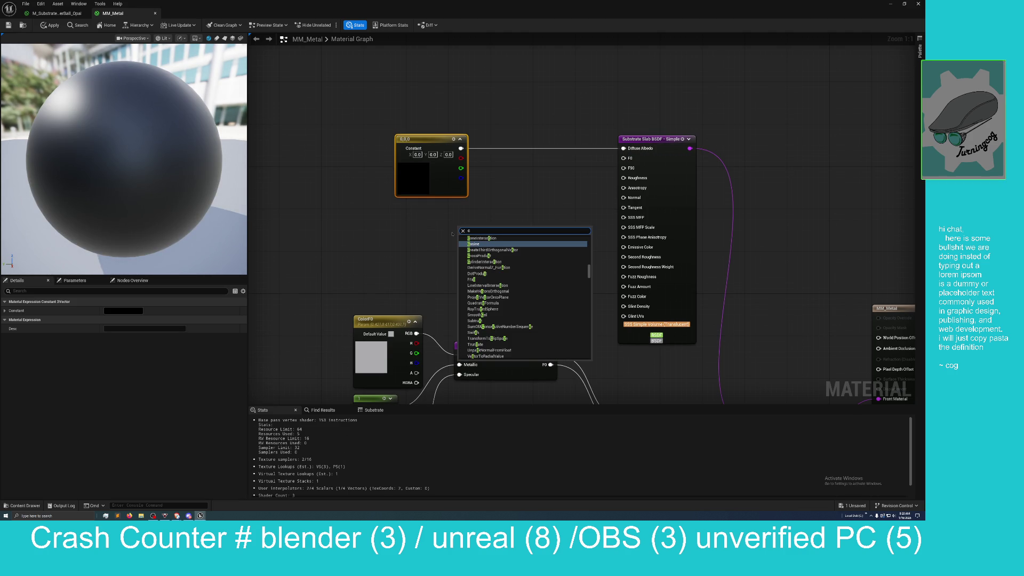
{"action": "key", "text": "Return"}
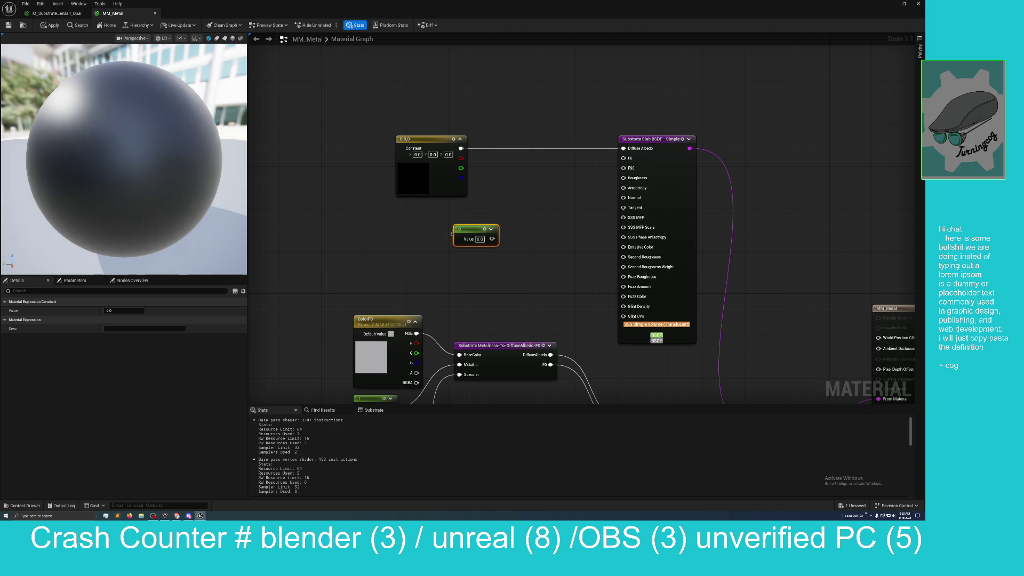
{"action": "mouse_move", "coordinate": [492, 238]}
{"action": "left_mouse_down"}
{"action": "mouse_move", "coordinate": [599, 220]}
{"action": "mouse_move", "coordinate": [607, 177]}
{"action": "mouse_move", "coordinate": [624, 179]}
{"action": "left_mouse_up"}
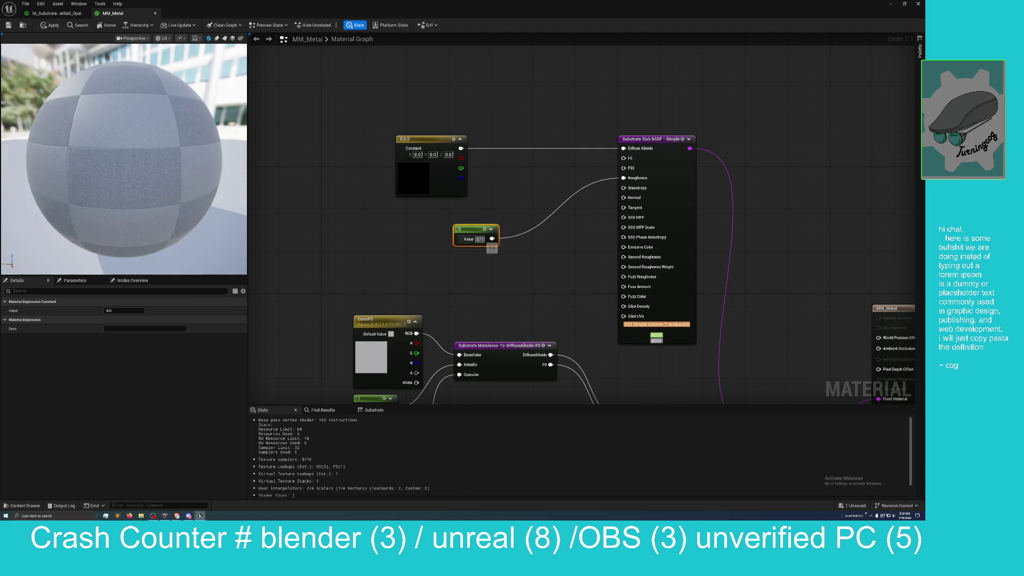
{"action": "left_click", "coordinate": [479, 239]}
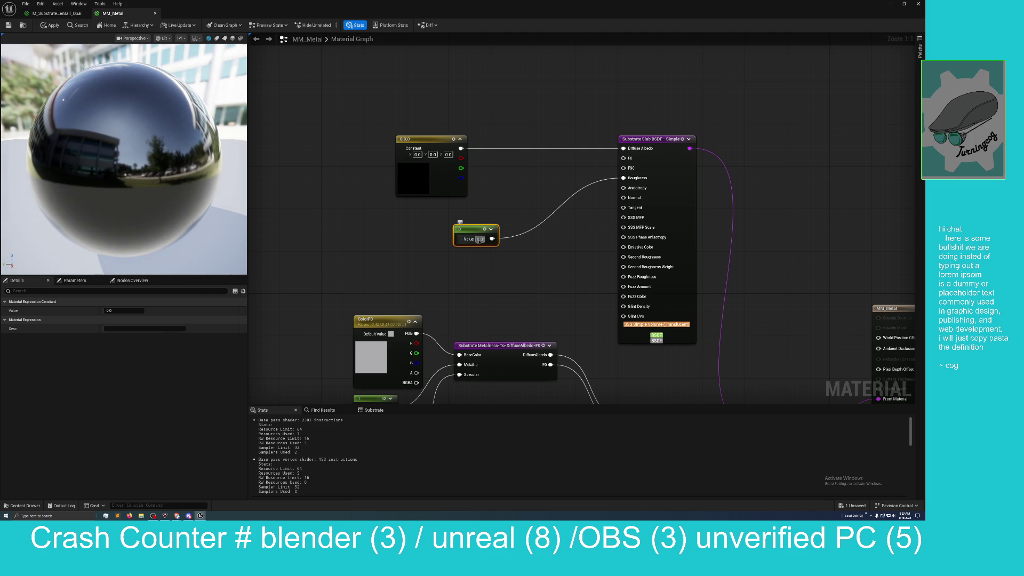